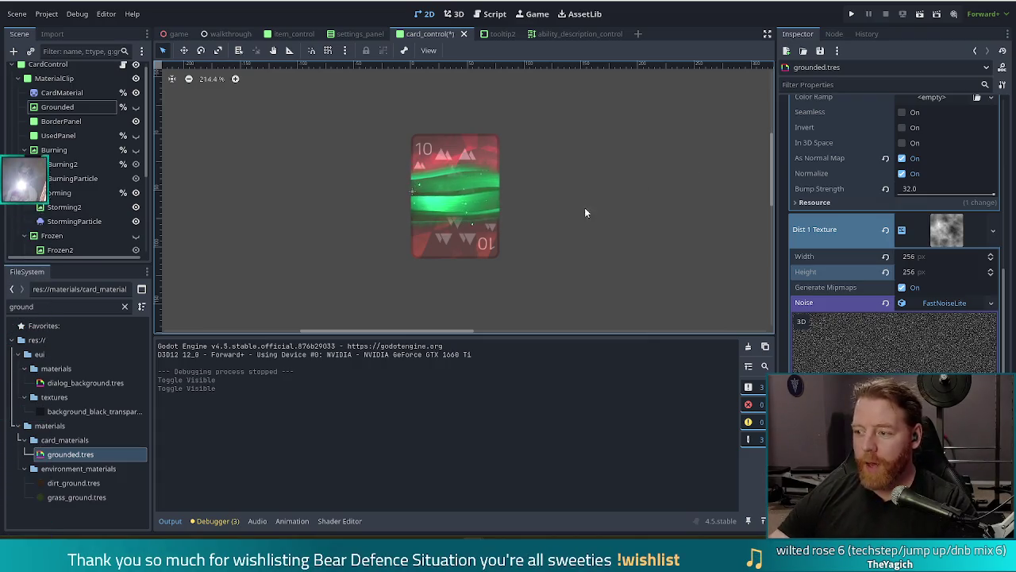
Step: Filter FileSystem for 'stormin' and change storming.tres albedo colour from green to near-white
{"action": "left_click_drag", "start_coordinate": [61, 310], "coordinate": [3, 309]}
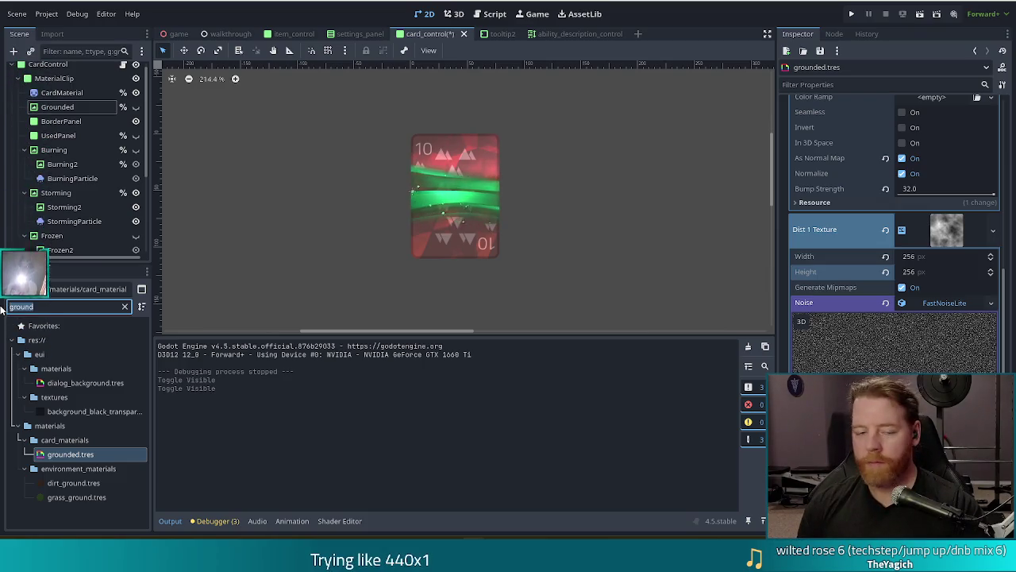
{"action": "type", "text": "stormin"}
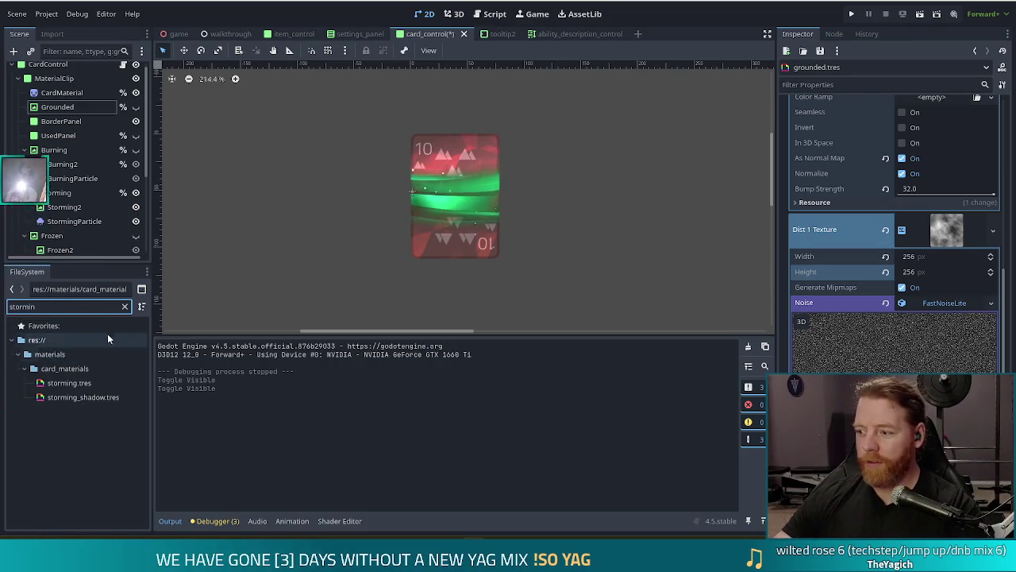
{"action": "left_click", "coordinate": [69, 384]}
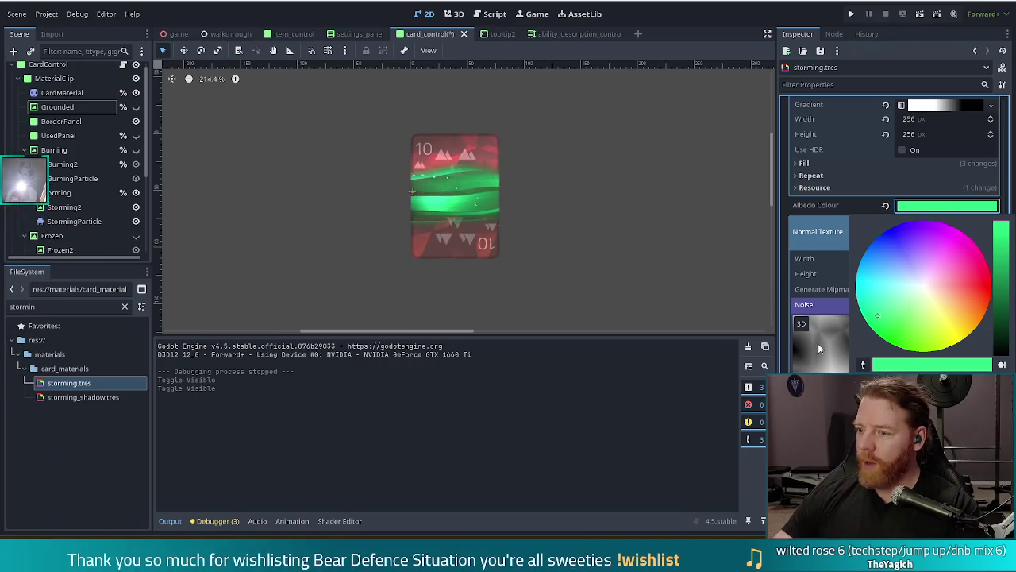
{"action": "left_click", "coordinate": [921, 291]}
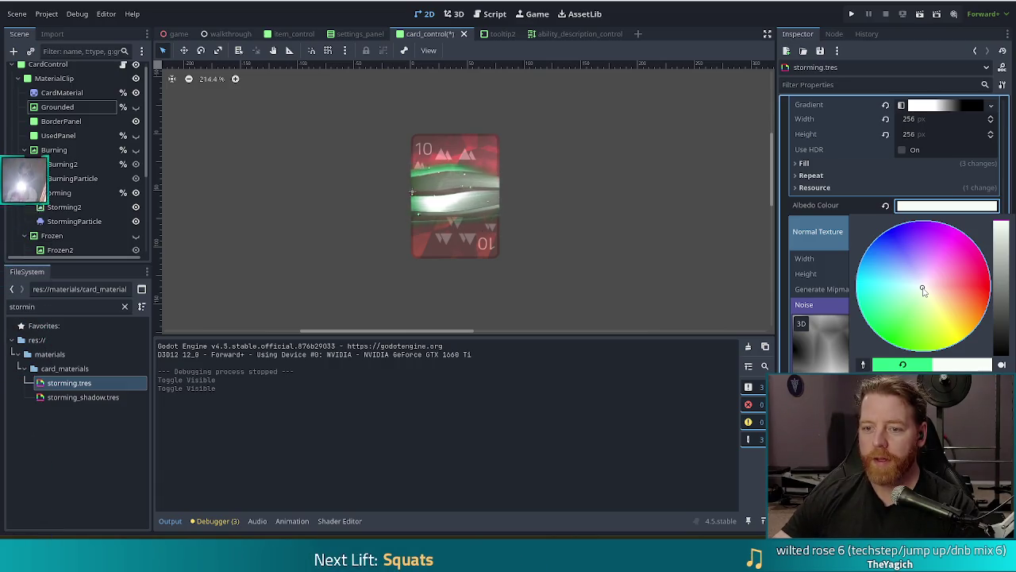
{"action": "left_click", "coordinate": [0, 119]}
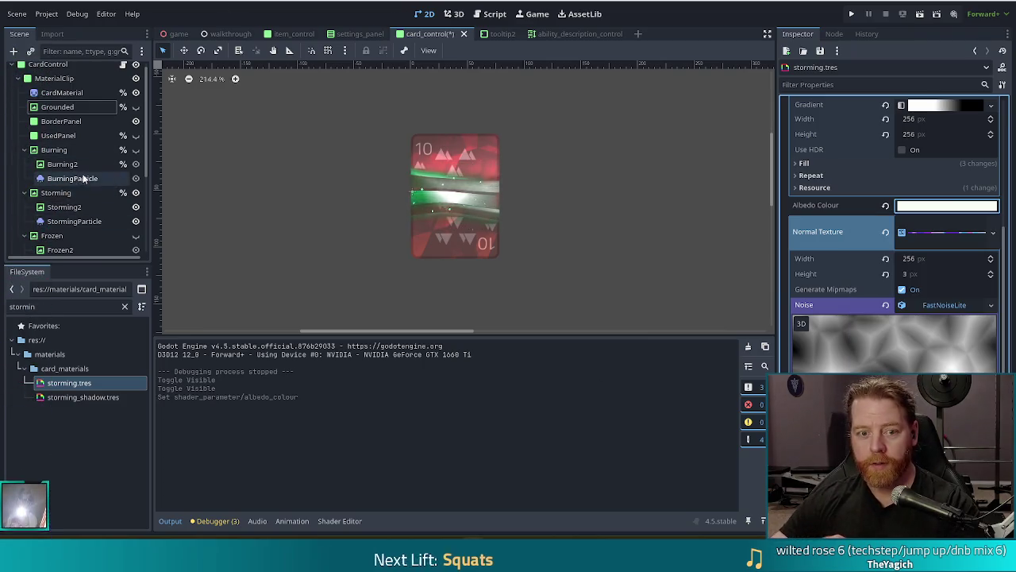
{"action": "double_click", "coordinate": [75, 221]}
Step: Set StormingParticle's Display scale range to 2.0–4.0 in the Inspector
{"action": "scroll", "coordinate": [921, 299], "scroll_direction": "down", "scroll_amount": 10}
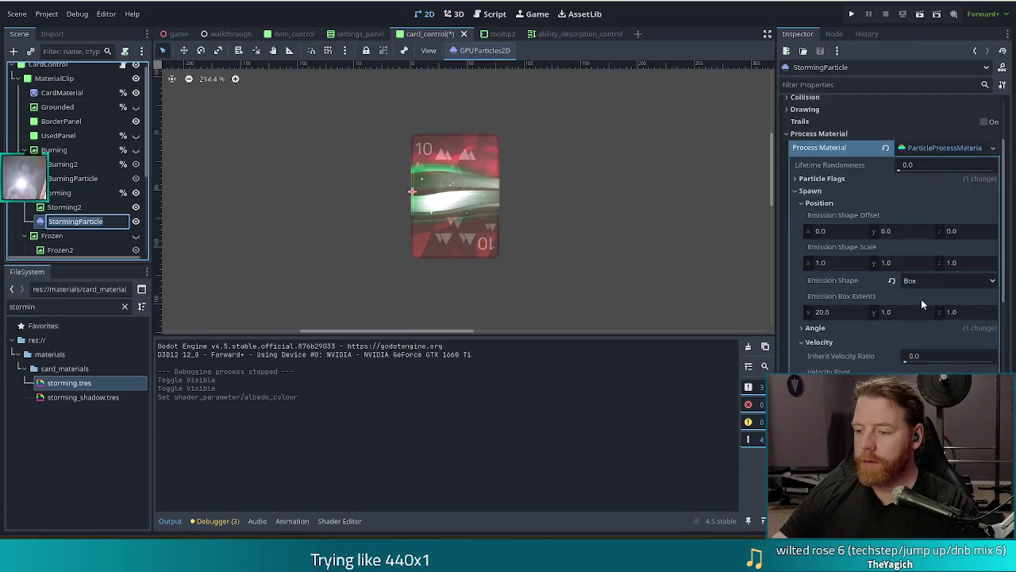
{"action": "key", "text": "Escape"}
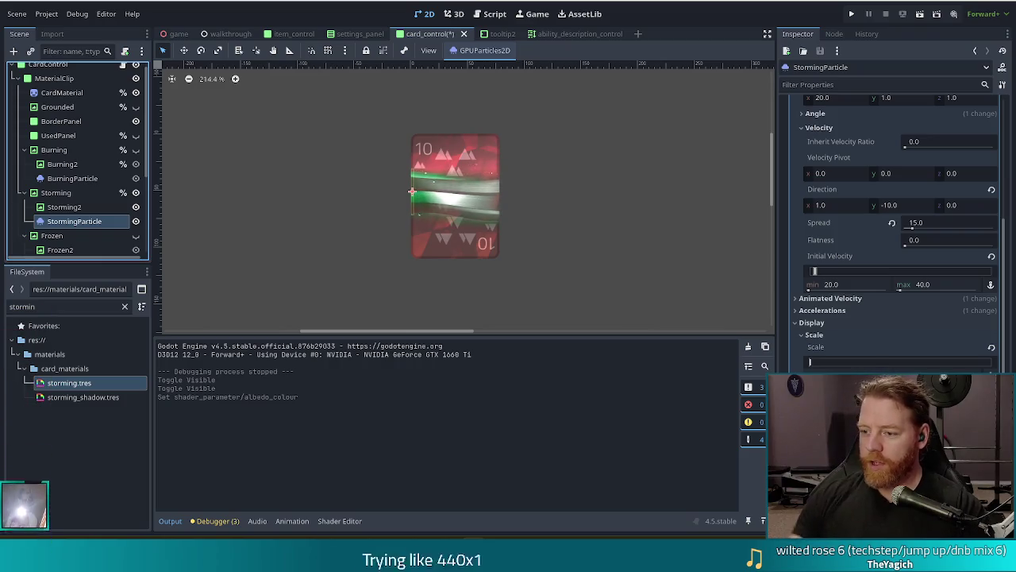
{"action": "left_click", "coordinate": [843, 370]}
{"action": "left_click", "coordinate": [843, 370]}
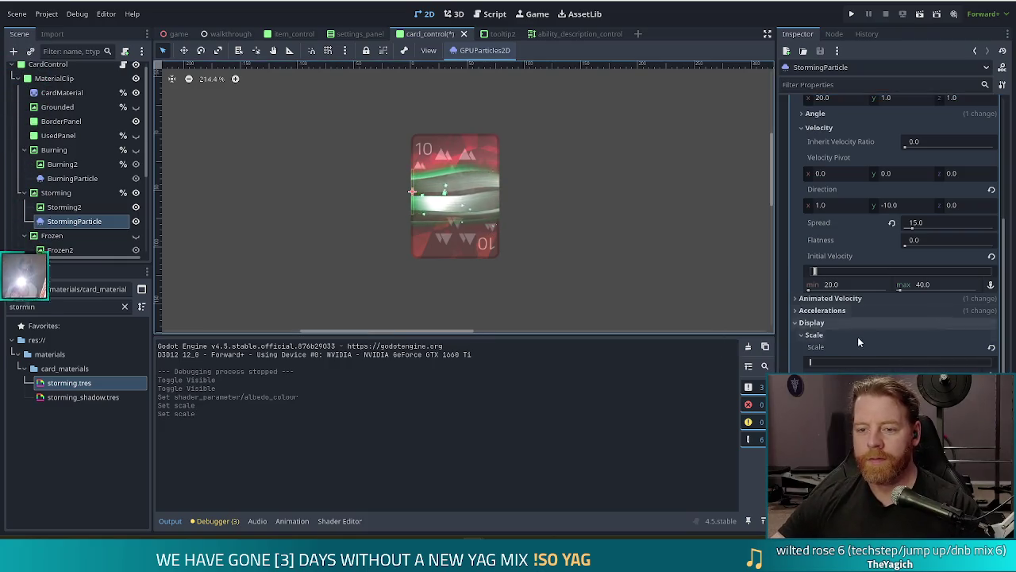
{"action": "scroll", "coordinate": [880, 306], "scroll_direction": "down", "scroll_amount": 5}
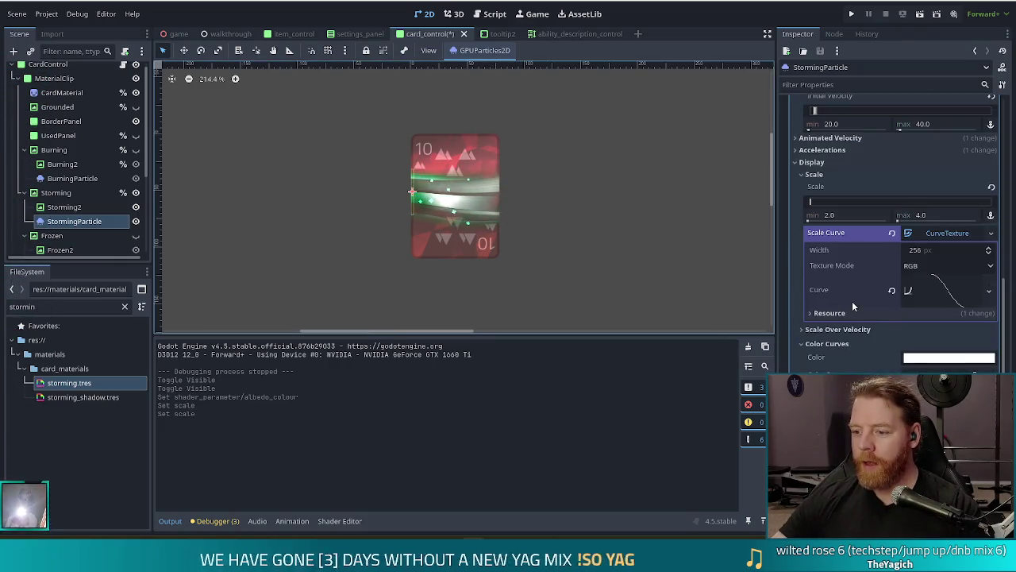
{"action": "mouse_move", "coordinate": [1005, 305]}
{"action": "left_mouse_down"}
{"action": "mouse_move", "coordinate": [1004, 377]}
{"action": "mouse_move", "coordinate": [1001, 315]}
{"action": "left_mouse_up"}
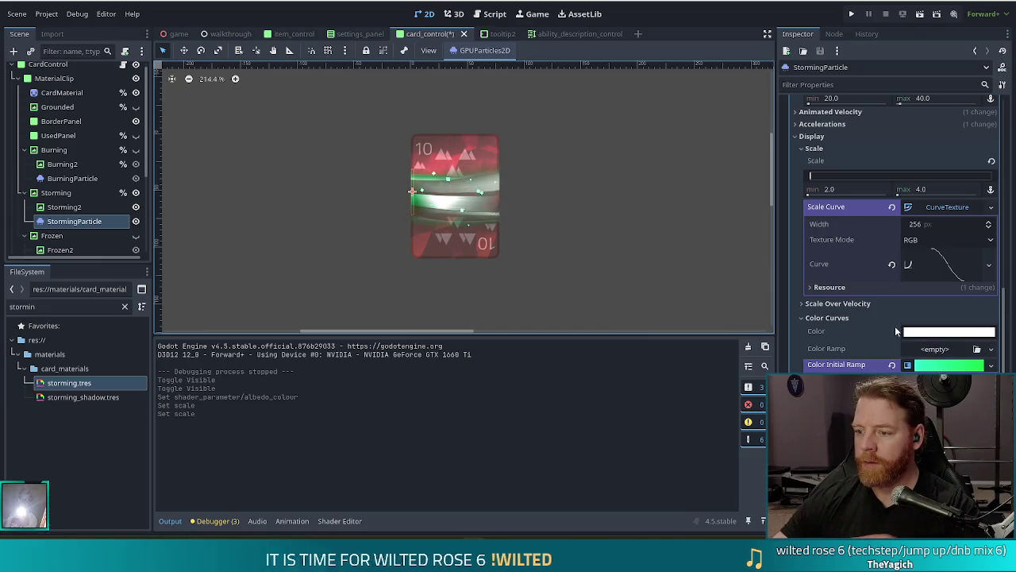
{"action": "left_click", "coordinate": [935, 333]}
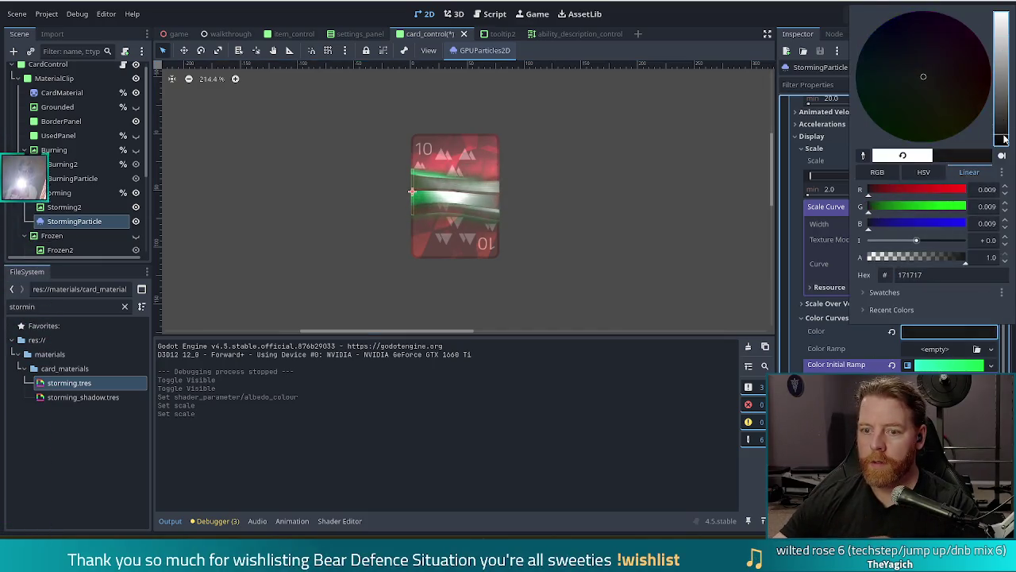
{"action": "left_click", "coordinate": [673, 29]}
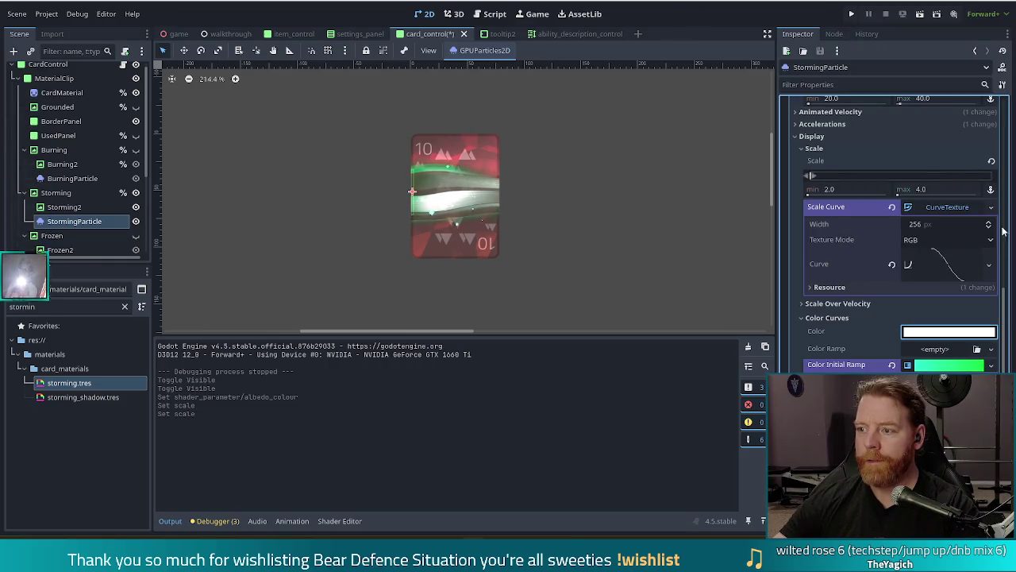
Step: Drag a material resource from FileSystem into StormingParticle's Material slot
{"action": "left_click_drag", "start_coordinate": [1005, 310], "coordinate": [999, 129]}
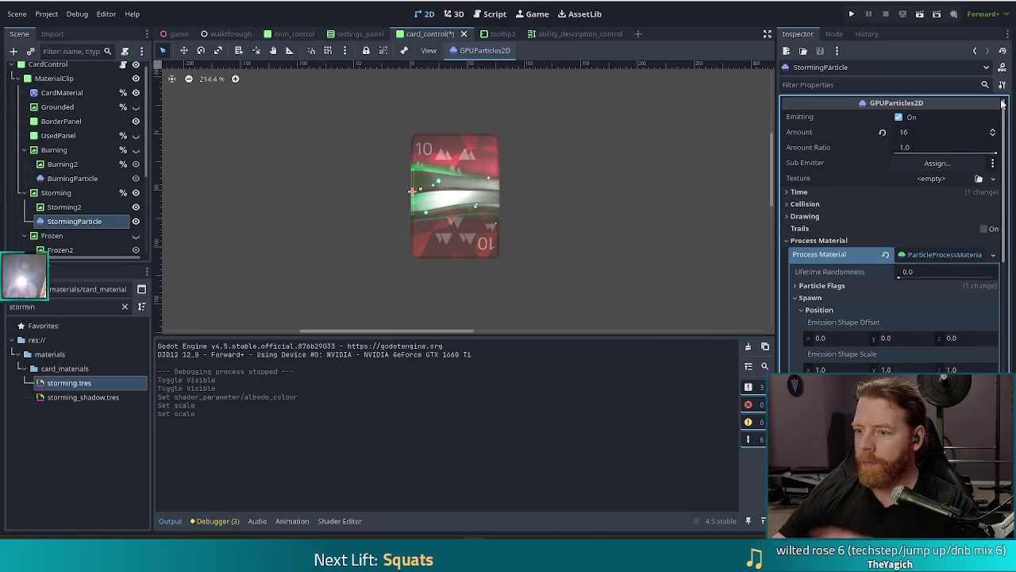
{"action": "scroll", "coordinate": [993, 249], "scroll_direction": "down", "scroll_amount": 5}
{"action": "scroll", "coordinate": [993, 249], "scroll_direction": "down", "scroll_amount": 10}
{"action": "scroll", "coordinate": [991, 346], "scroll_direction": "down", "scroll_amount": 4}
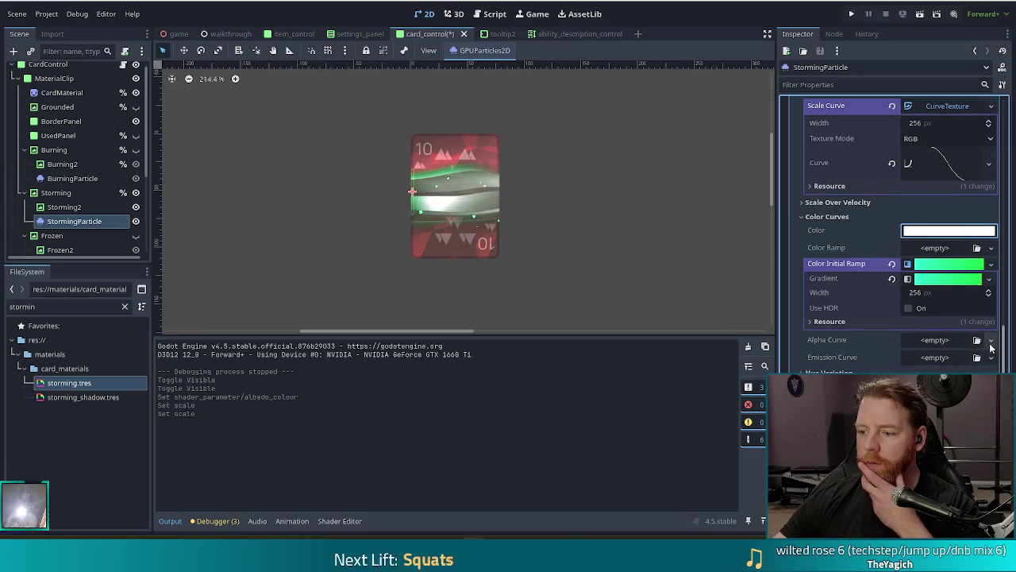
{"action": "left_click_drag", "start_coordinate": [24, 259], "coordinate": [23, 95]}
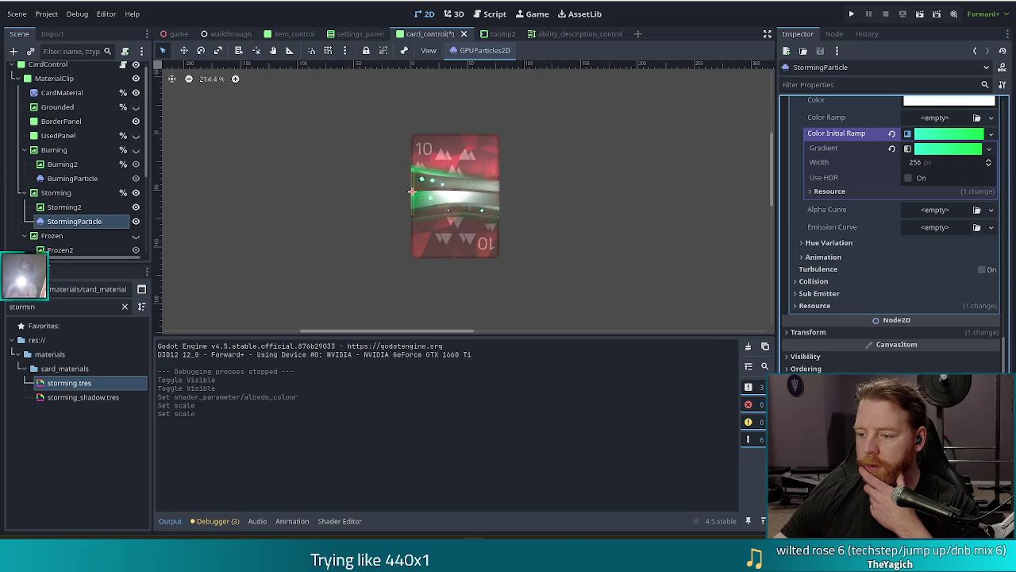
{"action": "left_click_drag", "start_coordinate": [24, 357], "coordinate": [887, 330]}
{"action": "left_click_drag", "start_coordinate": [887, 266], "coordinate": [885, 262]}
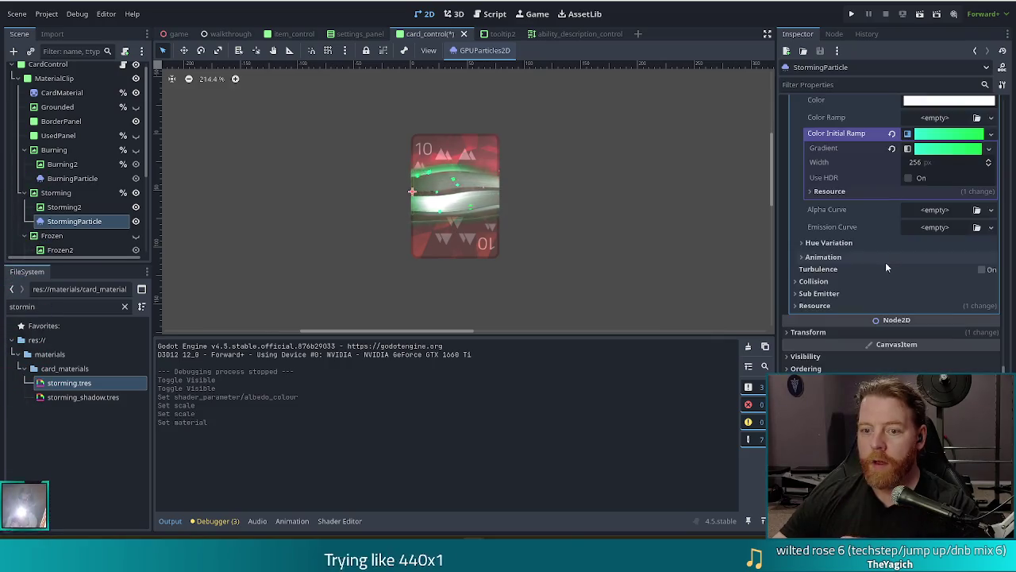
{"action": "left_click", "coordinate": [942, 209]}
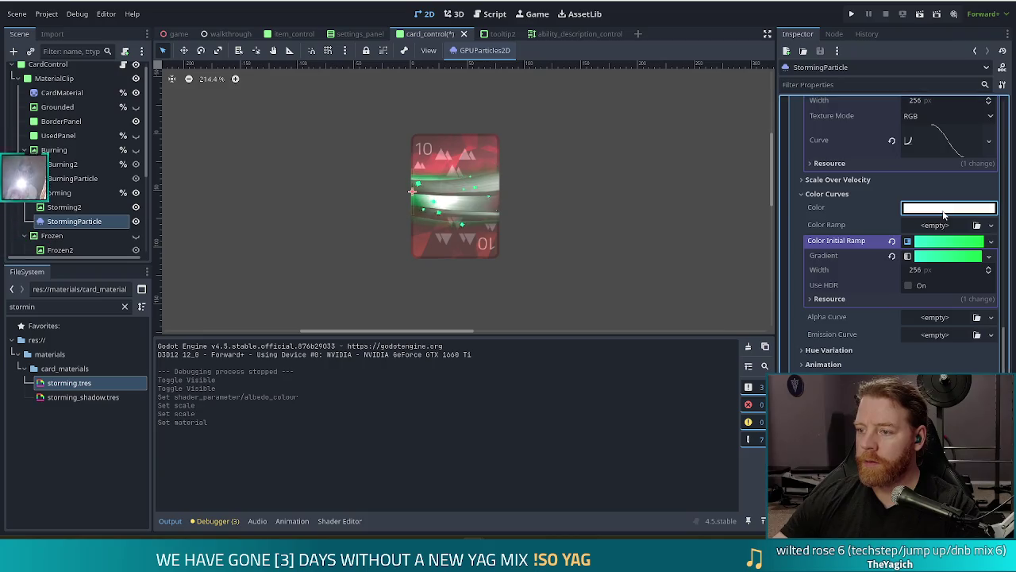
Step: Tune StormingParticle's Color Curves base colour to a pale, duller green using the value slider
{"action": "left_click_drag", "start_coordinate": [924, 292], "coordinate": [909, 312]}
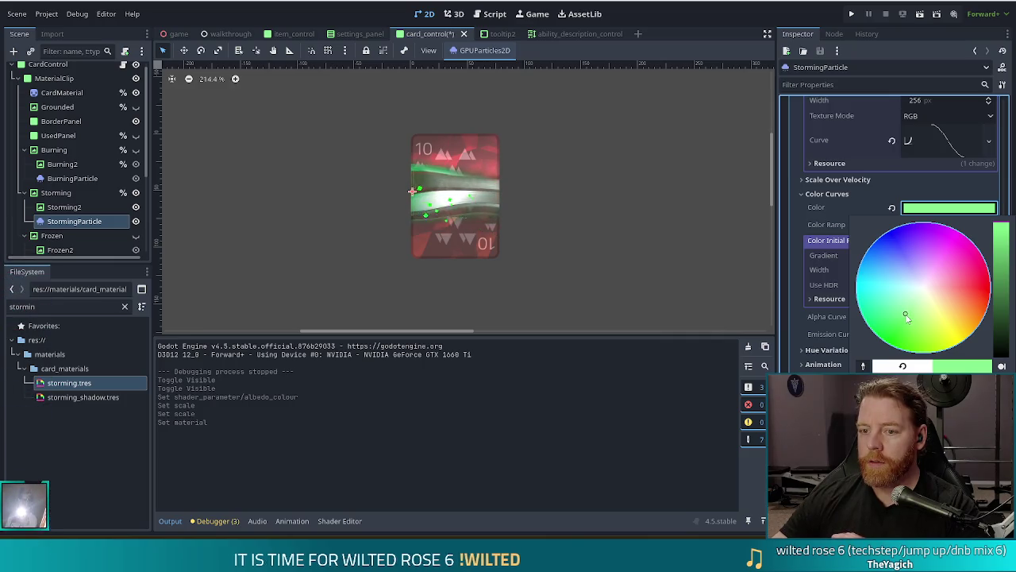
{"action": "left_click", "coordinate": [1003, 258]}
{"action": "left_click", "coordinate": [1002, 250]}
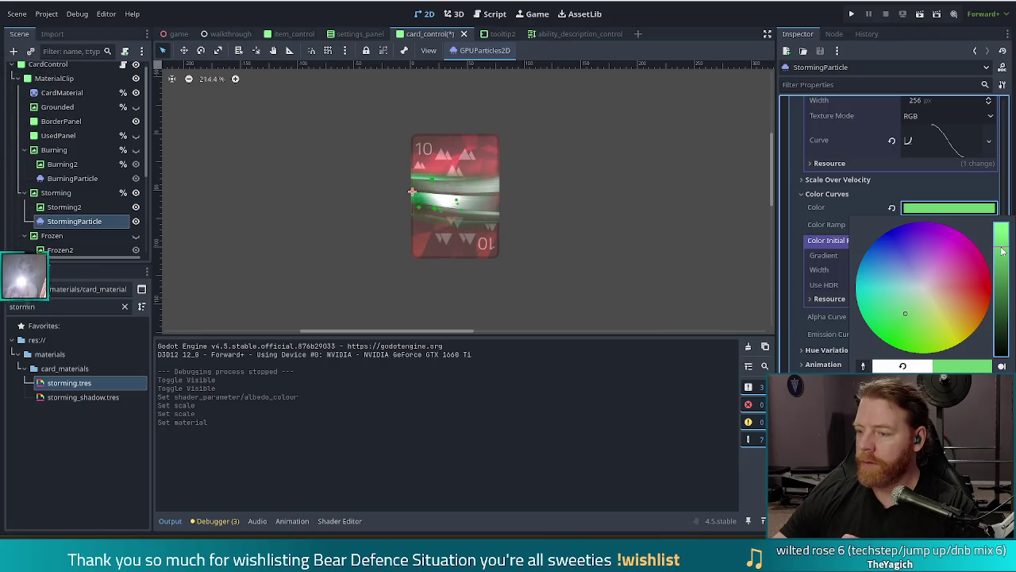
{"action": "left_click", "coordinate": [1001, 258]}
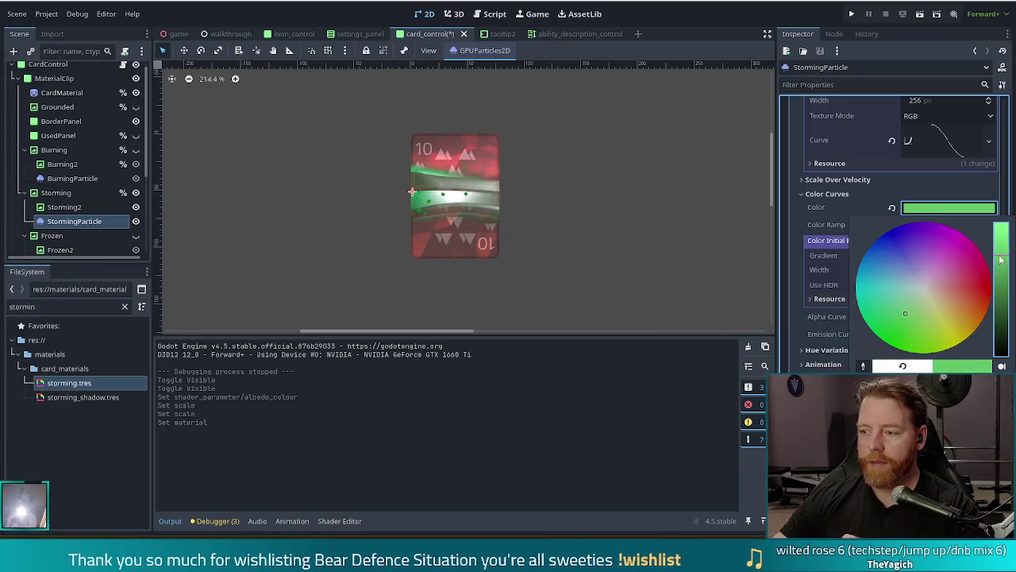
{"action": "left_click_drag", "start_coordinate": [1000, 263], "coordinate": [1000, 270]}
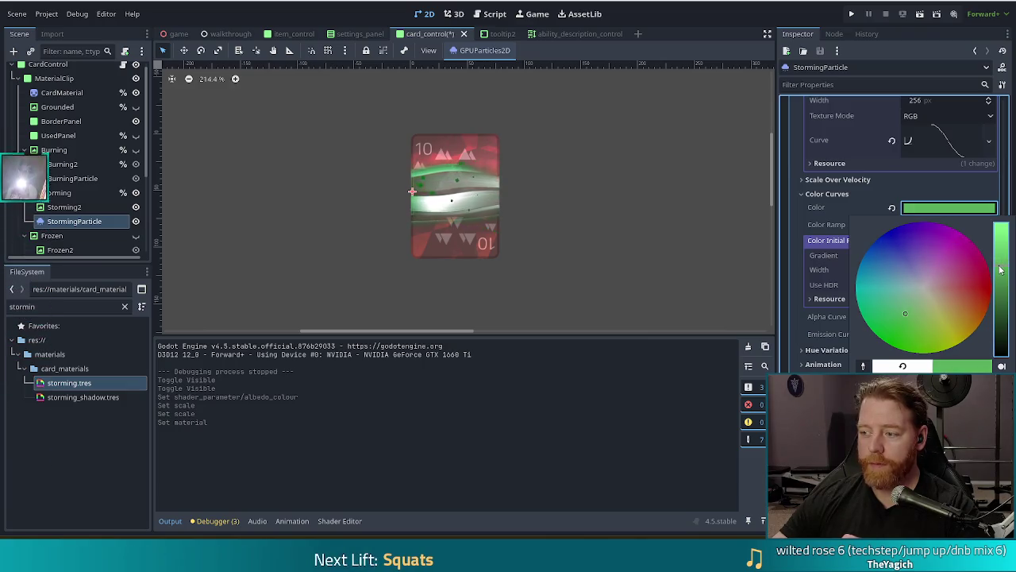
{"action": "left_click_drag", "start_coordinate": [1000, 272], "coordinate": [1002, 261]}
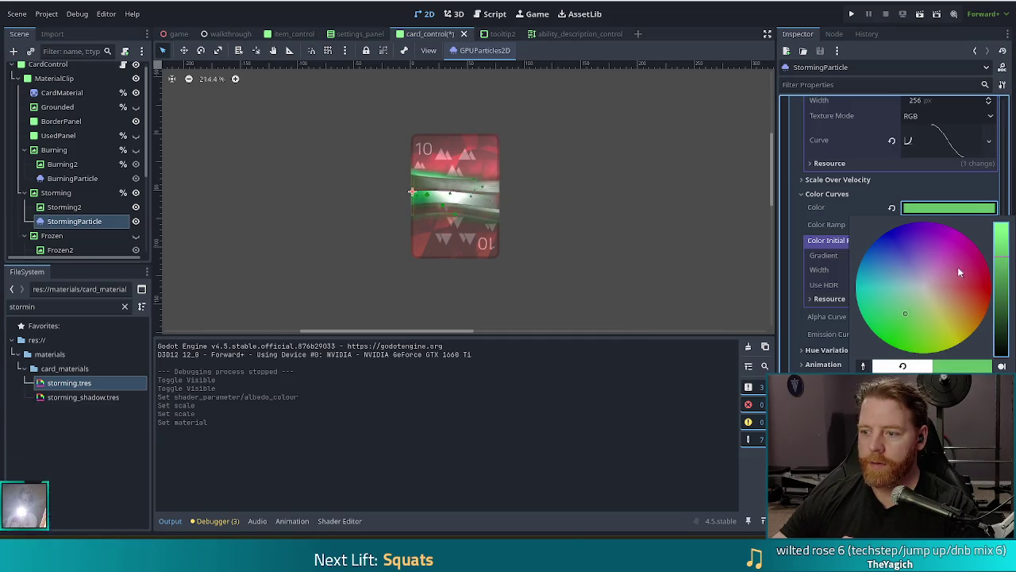
{"action": "left_click", "coordinate": [910, 307]}
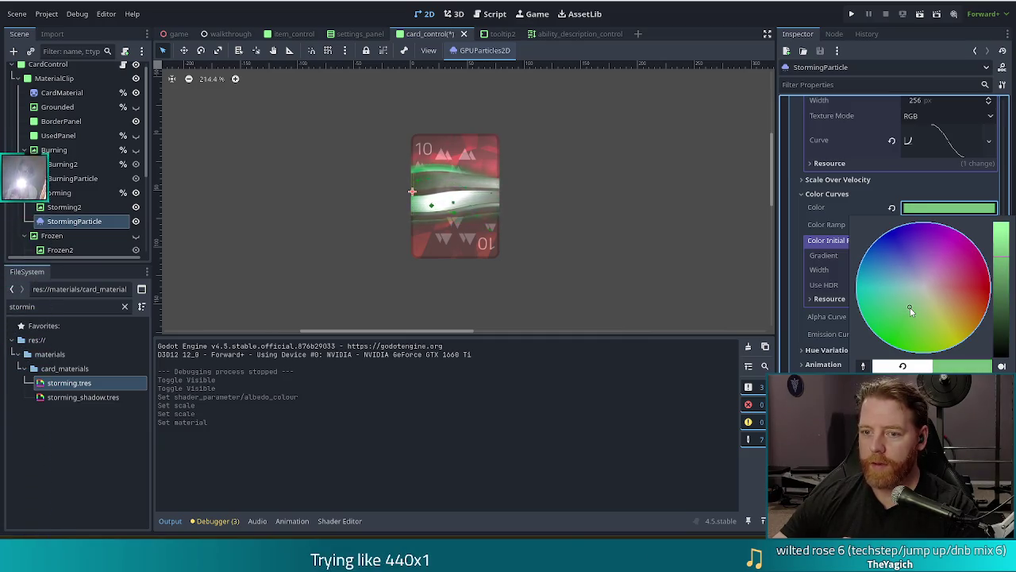
{"action": "left_click_drag", "start_coordinate": [910, 307], "coordinate": [911, 306]}
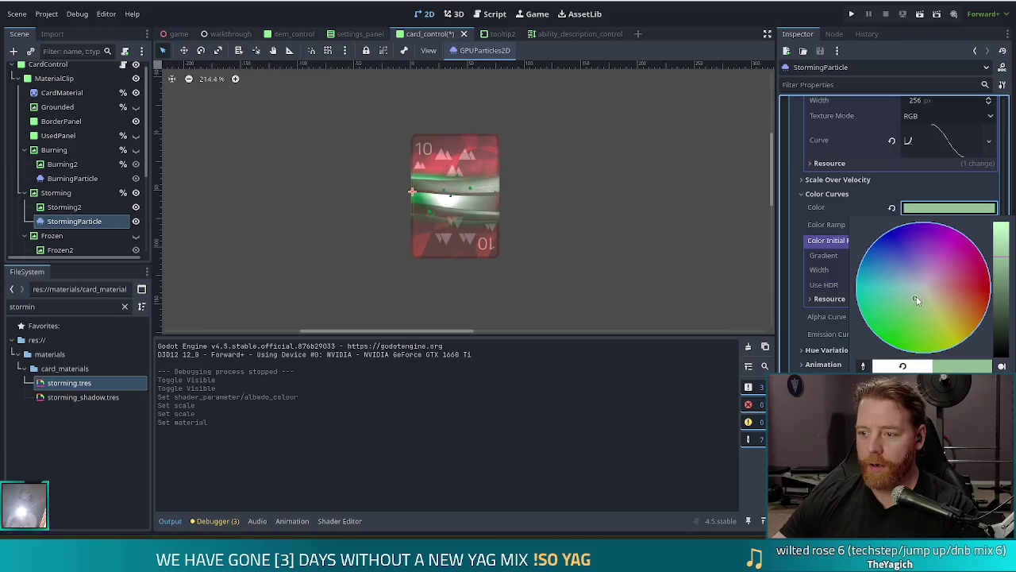
{"action": "left_click", "coordinate": [919, 294]}
{"action": "left_click_drag", "start_coordinate": [1003, 256], "coordinate": [1002, 226]}
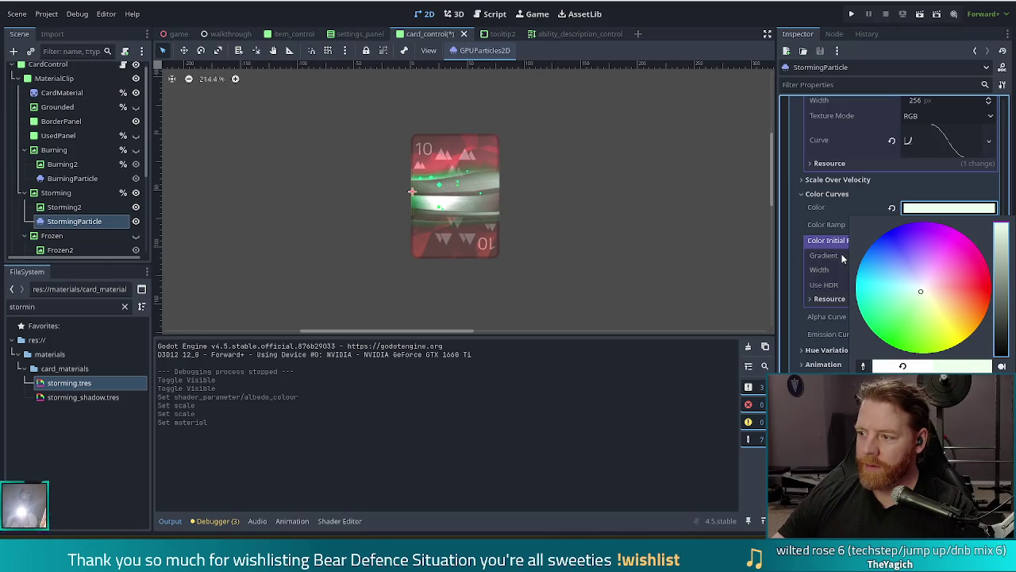
{"action": "left_click_drag", "start_coordinate": [921, 296], "coordinate": [917, 297]}
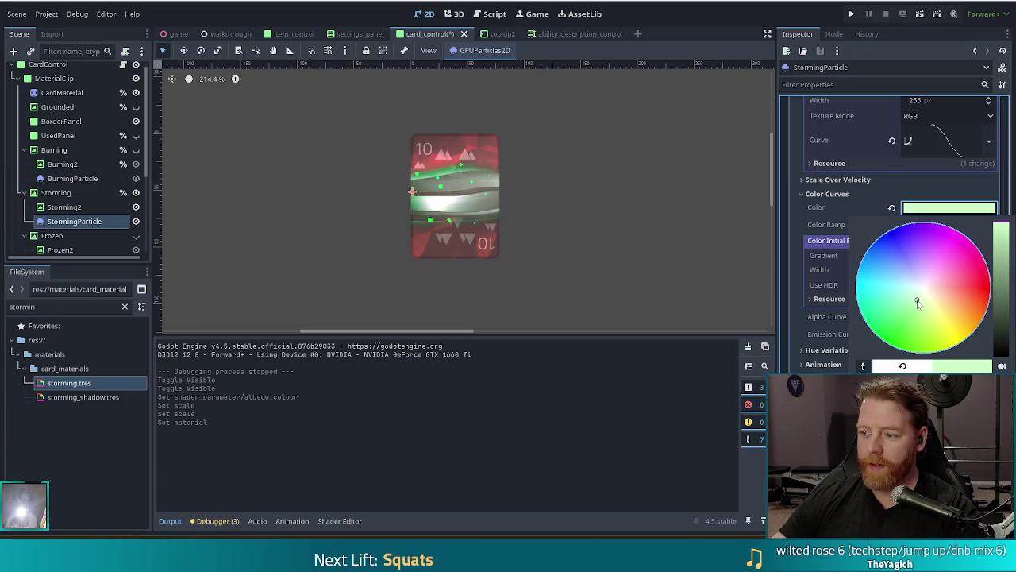
{"action": "left_click_drag", "start_coordinate": [1007, 231], "coordinate": [1004, 251]}
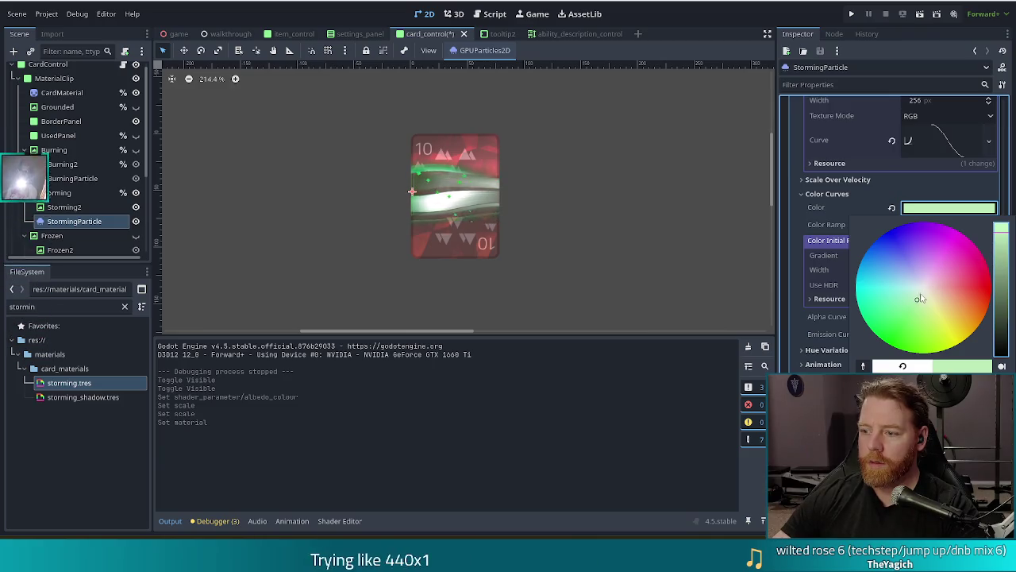
{"action": "left_click", "coordinate": [768, 37]}
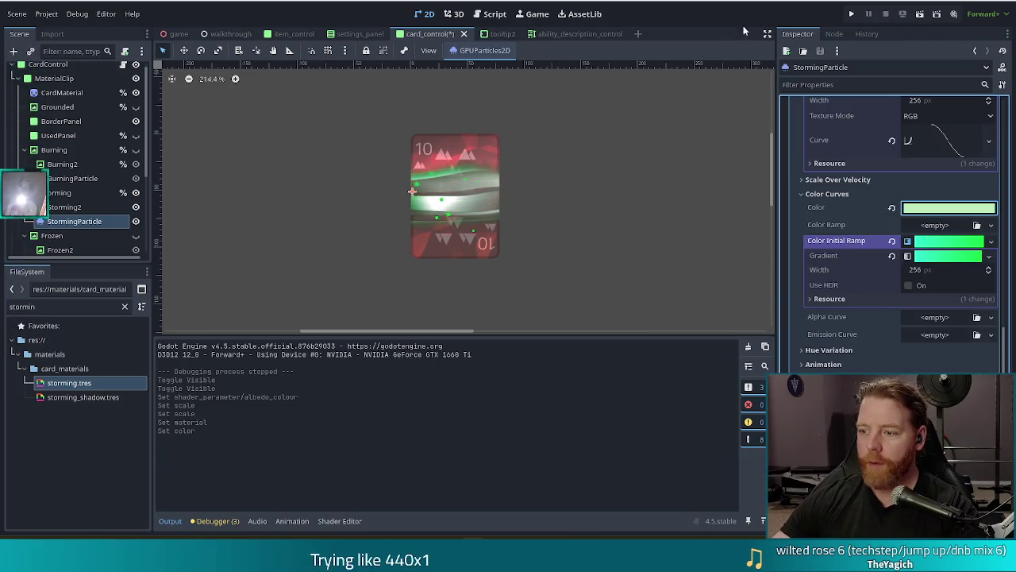
Step: Recolour the initial colour ramp's right gradient point to bright green, about 63ff7d
{"action": "left_click", "coordinate": [951, 257]}
{"action": "left_click", "coordinate": [818, 306]}
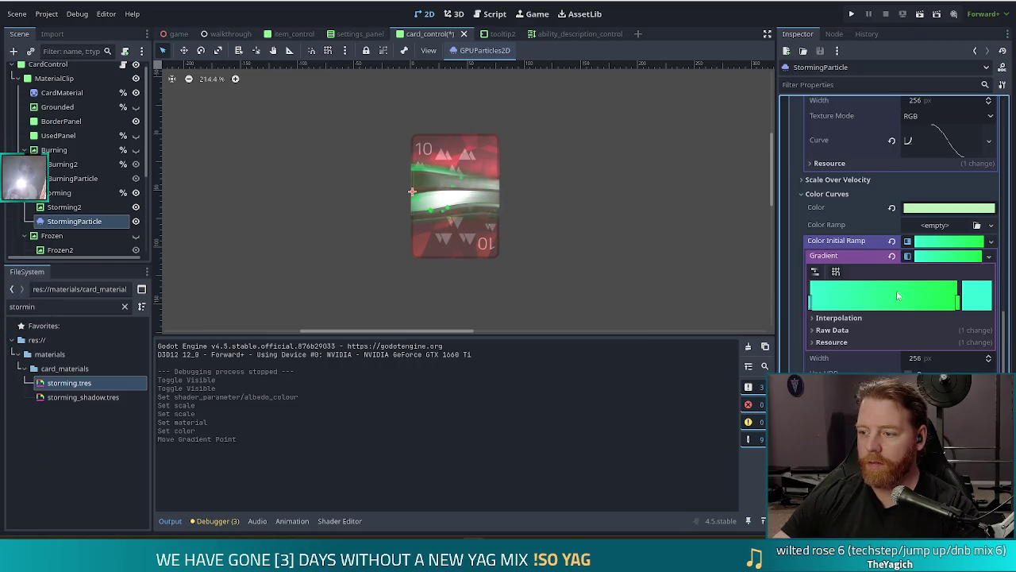
{"action": "left_click", "coordinate": [989, 299]}
{"action": "left_click_drag", "start_coordinate": [829, 76], "coordinate": [852, 74]}
{"action": "left_click_drag", "start_coordinate": [962, 24], "coordinate": [966, 19]}
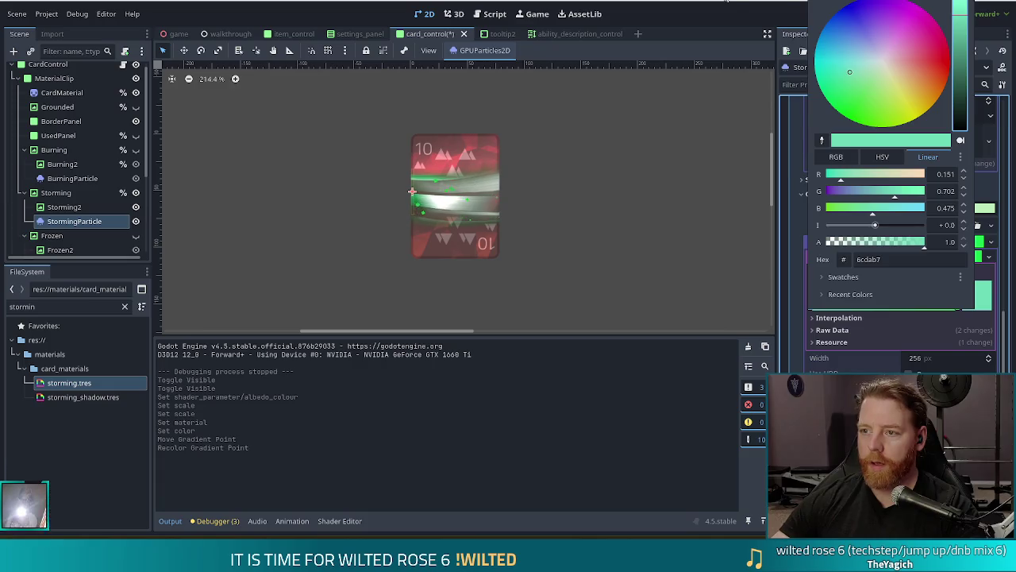
{"action": "left_click", "coordinate": [725, 2]}
{"action": "double_click", "coordinate": [983, 295]}
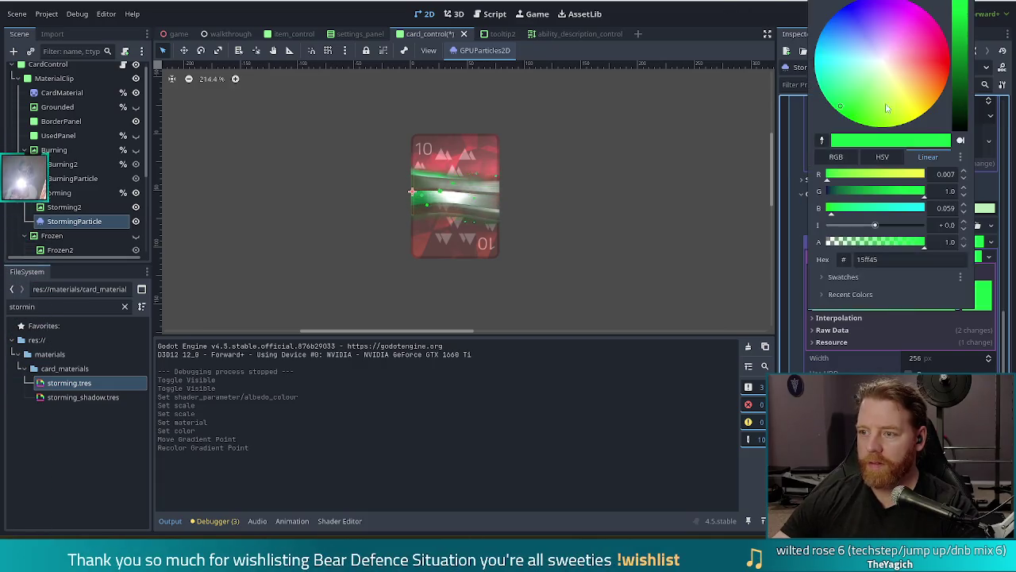
{"action": "left_click", "coordinate": [855, 96]}
{"action": "left_click", "coordinate": [856, 91]}
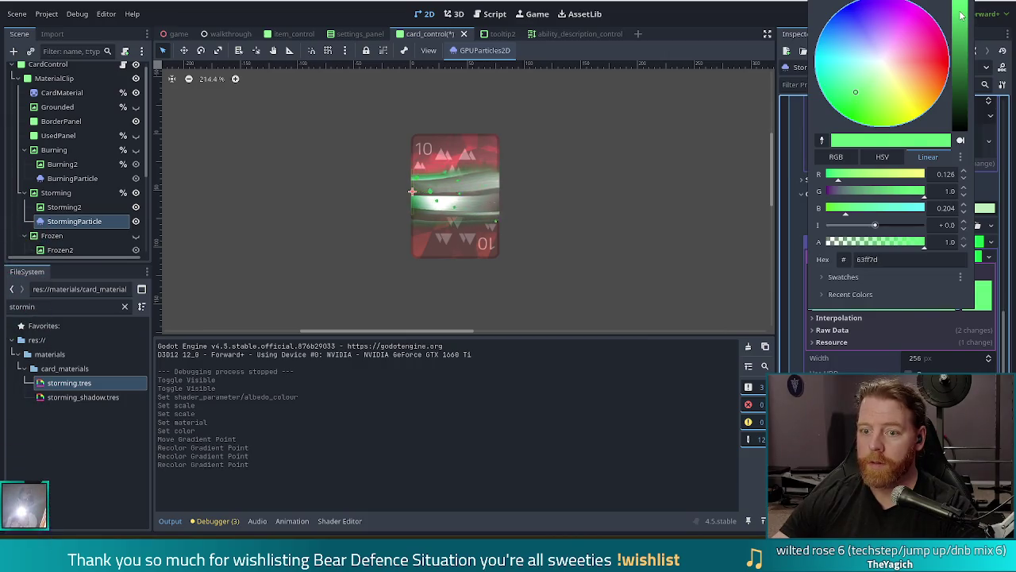
{"action": "left_click", "coordinate": [620, 262]}
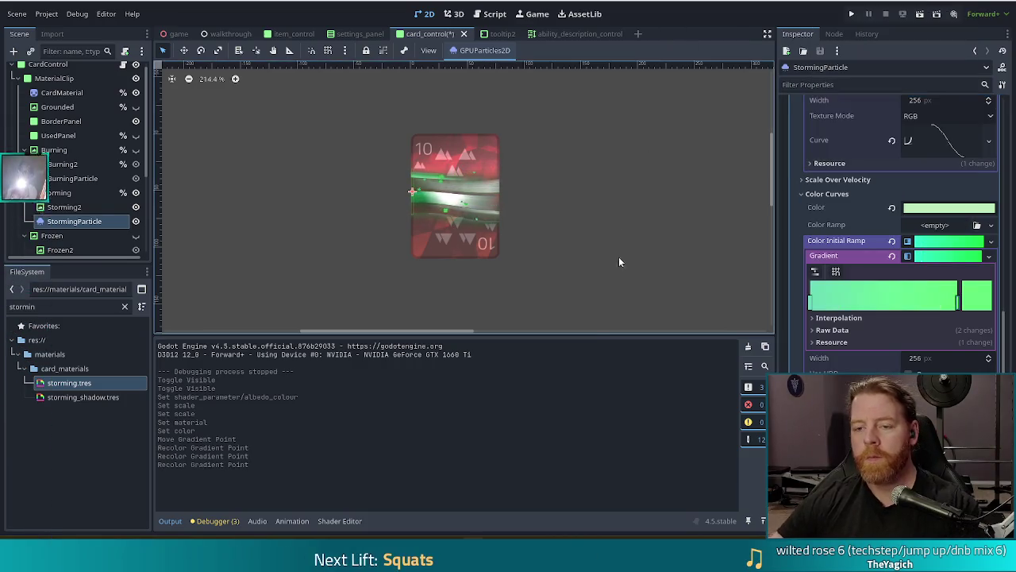
{"action": "left_click", "coordinate": [619, 257]}
{"action": "scroll", "coordinate": [583, 253], "scroll_direction": "down", "scroll_amount": 3}
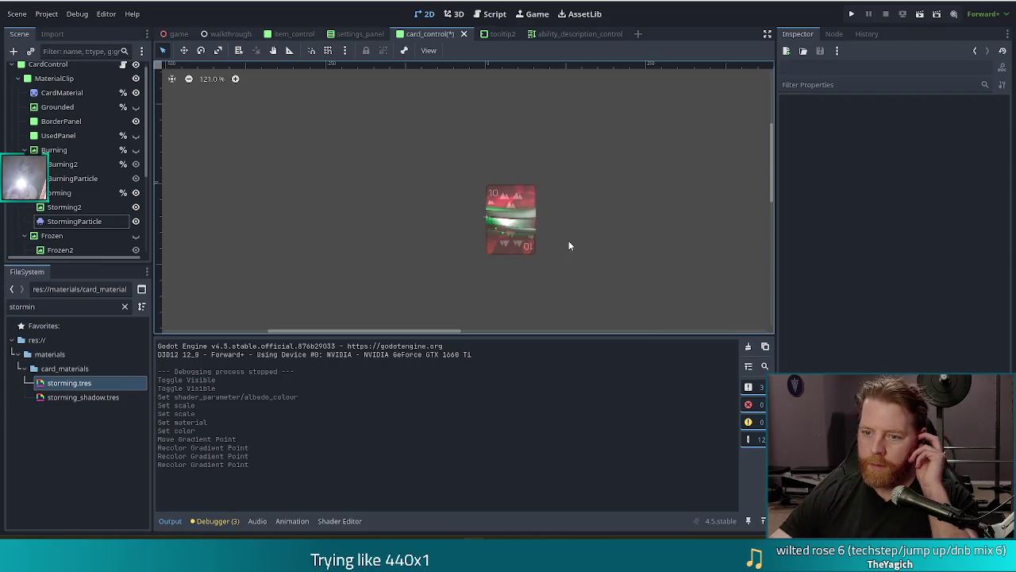
Step: Run the project, saving the scene, to reach the Bear Defence Situation main menu
{"action": "left_click", "coordinate": [851, 14]}
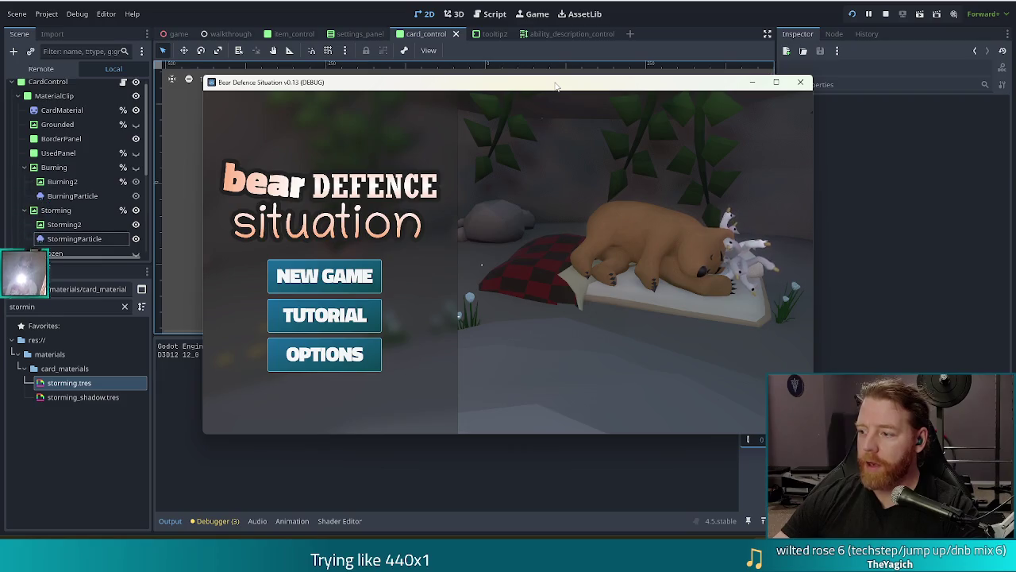
Step: Start a game, change grounded_effect's type on line 19 from Panel to Control, and relaunch
{"action": "left_click", "coordinate": [345, 274]}
{"action": "left_click", "coordinate": [337, 103]}
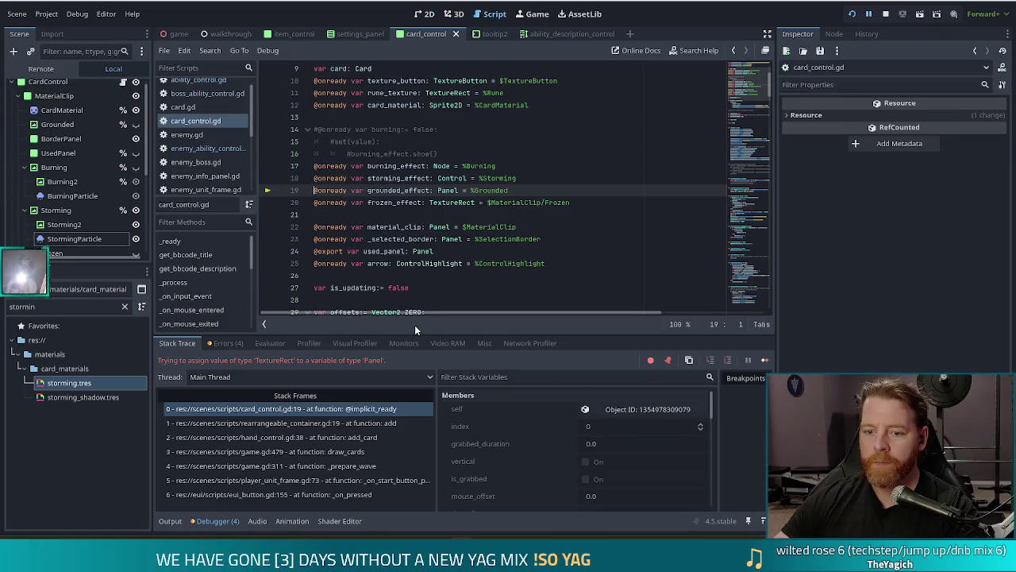
{"action": "double_click", "coordinate": [447, 191]}
{"action": "scroll", "coordinate": [141, 182], "scroll_direction": "down", "scroll_amount": 2}
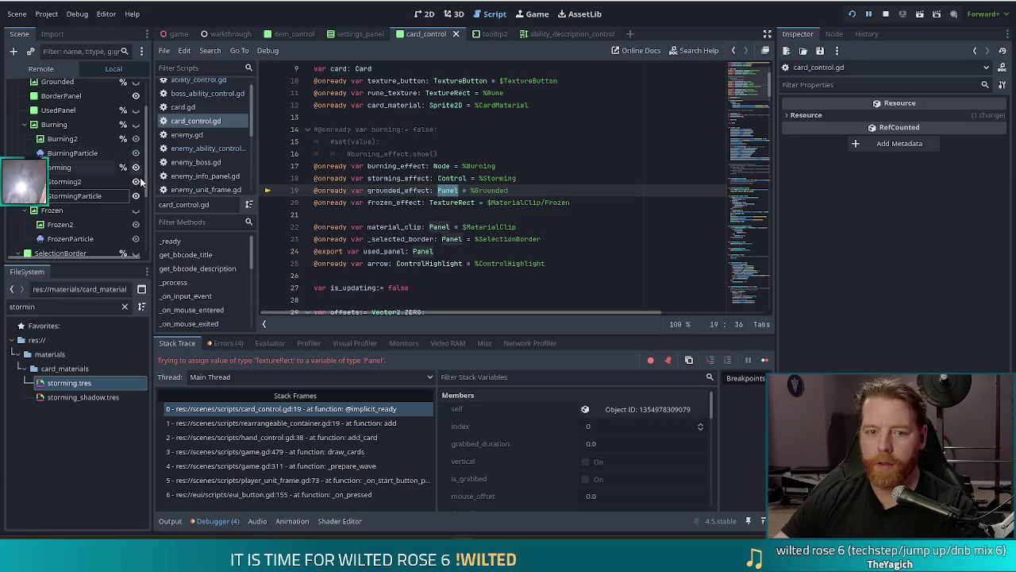
{"action": "type", "text": "C"}
{"action": "type", "text": "l"}
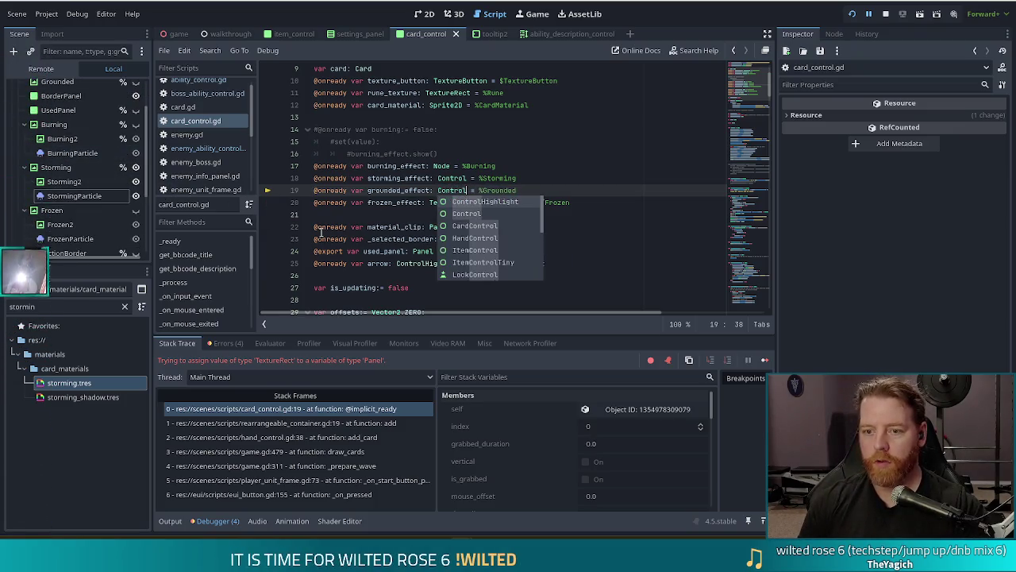
{"action": "left_click", "coordinate": [765, 360]}
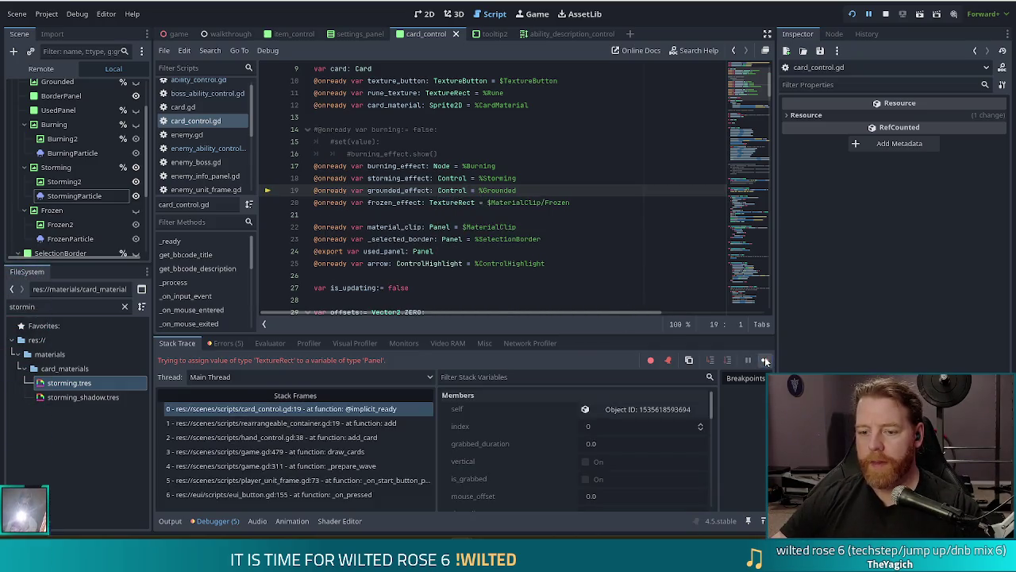
{"action": "left_click", "coordinate": [853, 13]}
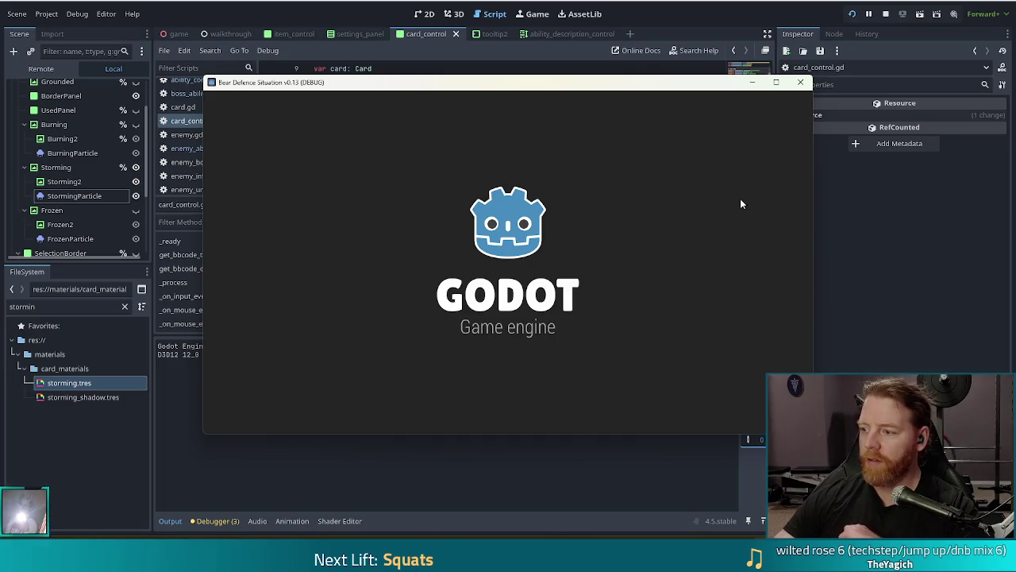
Step: Start a new game to check the storming cards in hand, then stop it
{"action": "left_click", "coordinate": [319, 272]}
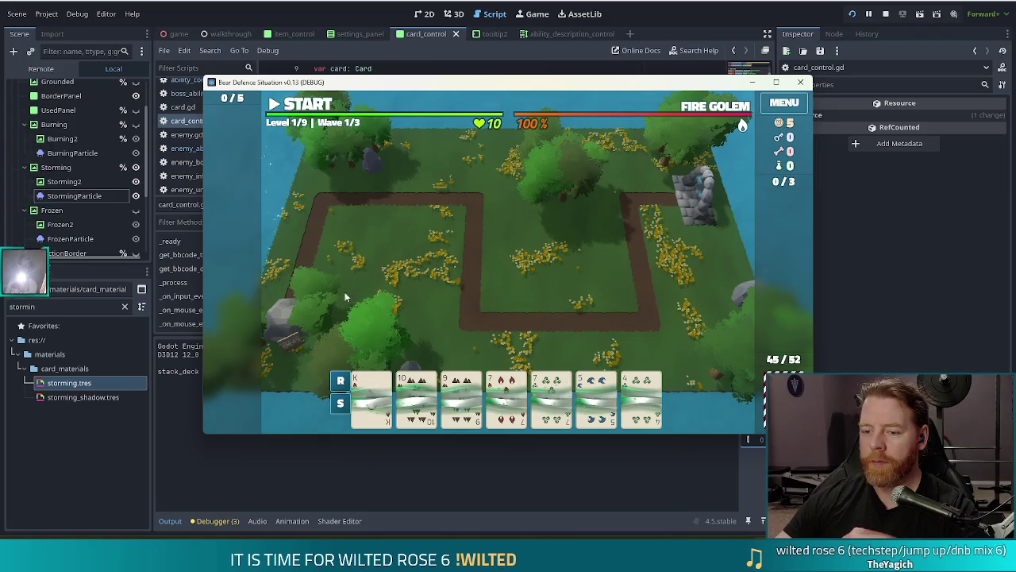
{"action": "left_click", "coordinate": [885, 14]}
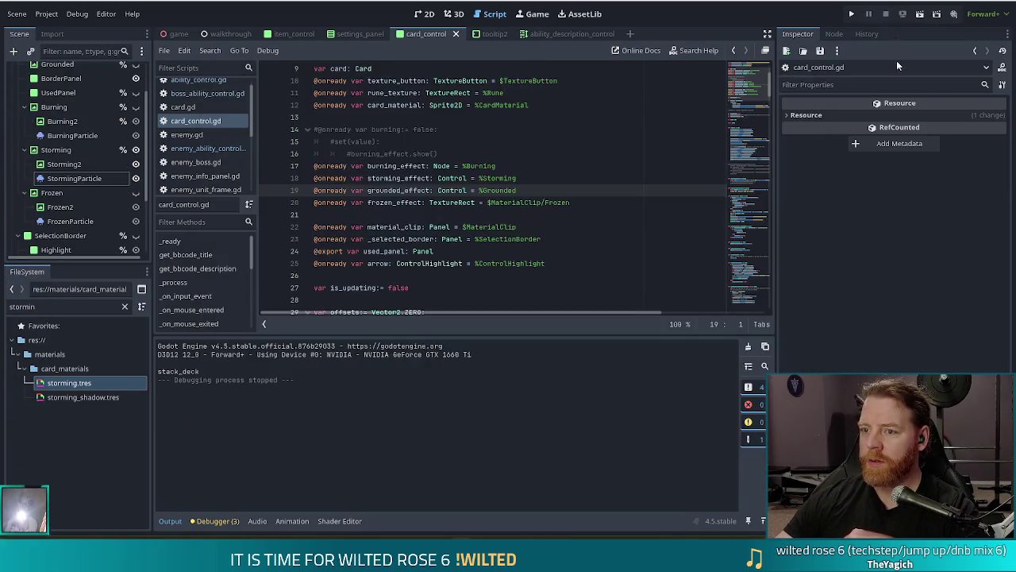
Step: Undo the storming.tres changes back to a green albedo, then switch to the 2D view
{"action": "left_click", "coordinate": [76, 383]}
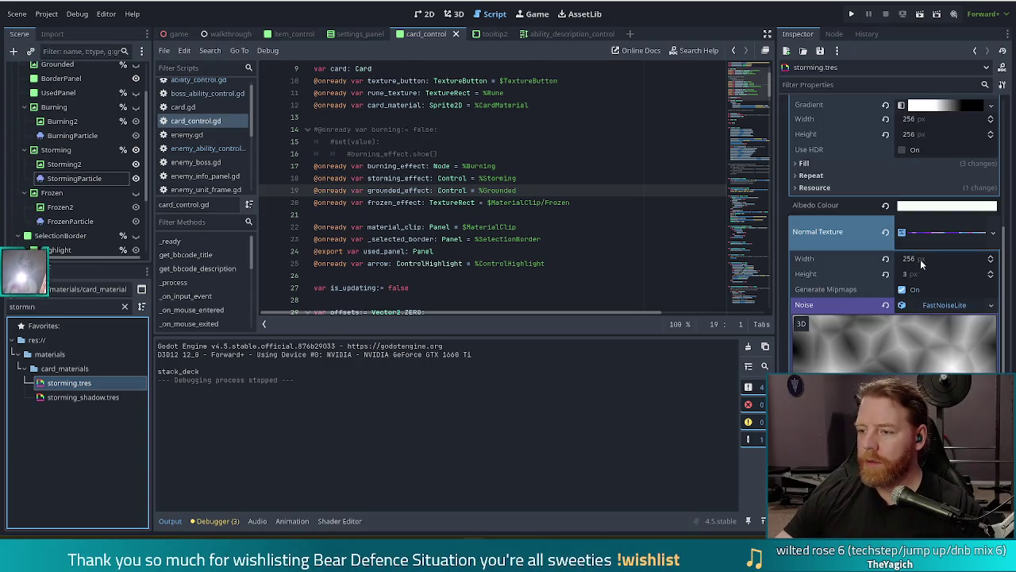
{"action": "key", "text": "ctrl+z"}
{"action": "key", "text": "ctrl+z"}
{"action": "key", "text": "ctrl+z"}
{"action": "key", "text": "ctrl+z"}
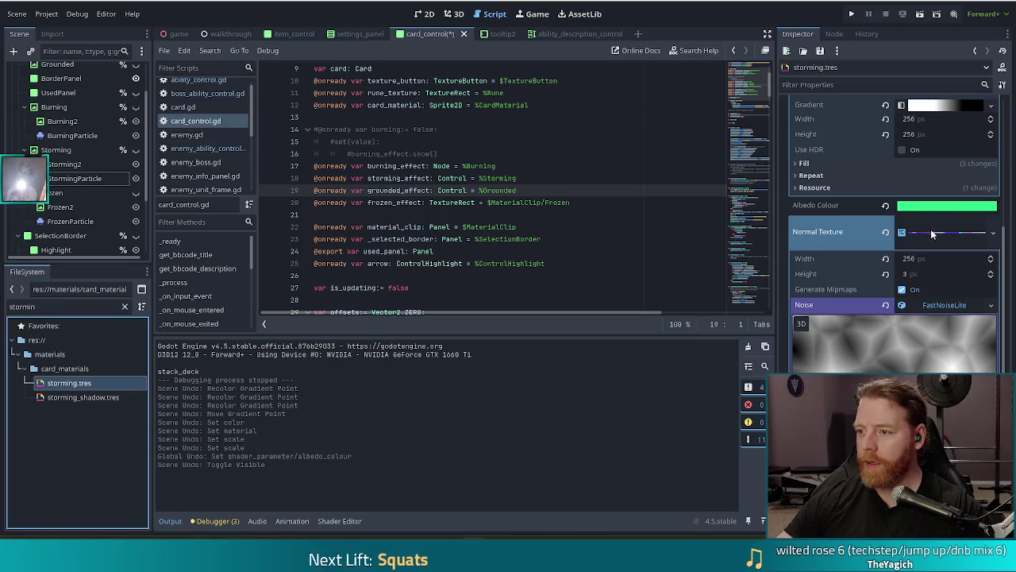
{"action": "scroll", "coordinate": [915, 253], "scroll_direction": "up", "scroll_amount": 10}
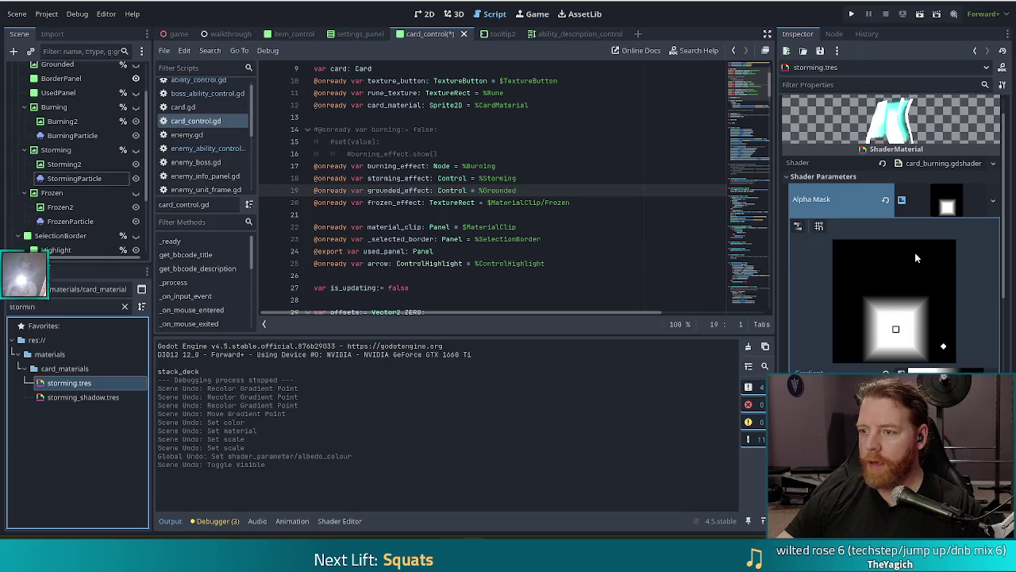
{"action": "scroll", "coordinate": [915, 252], "scroll_direction": "down", "scroll_amount": 5}
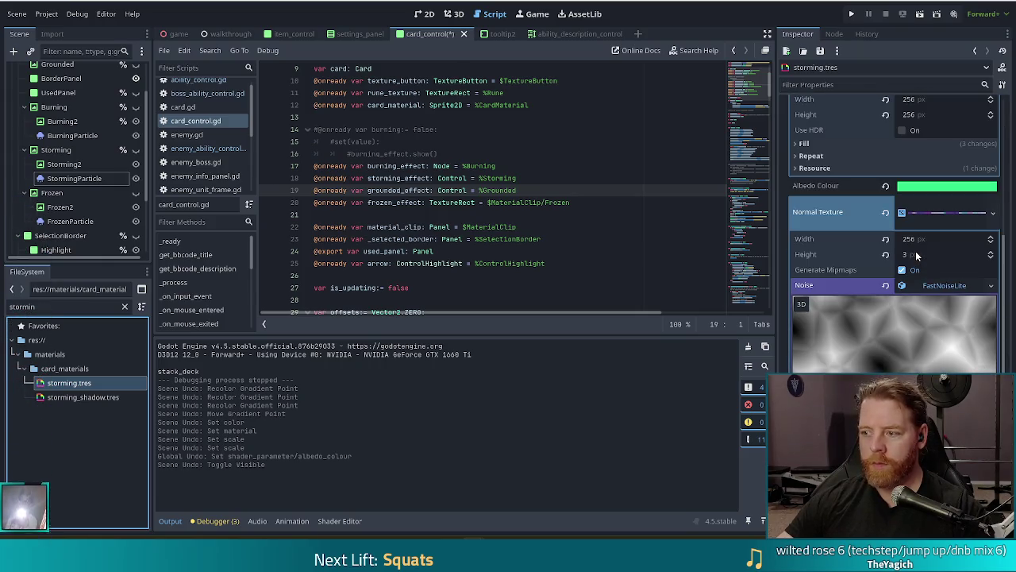
{"action": "key", "text": "ctrl+s"}
{"action": "key", "text": "ctrl+F1"}
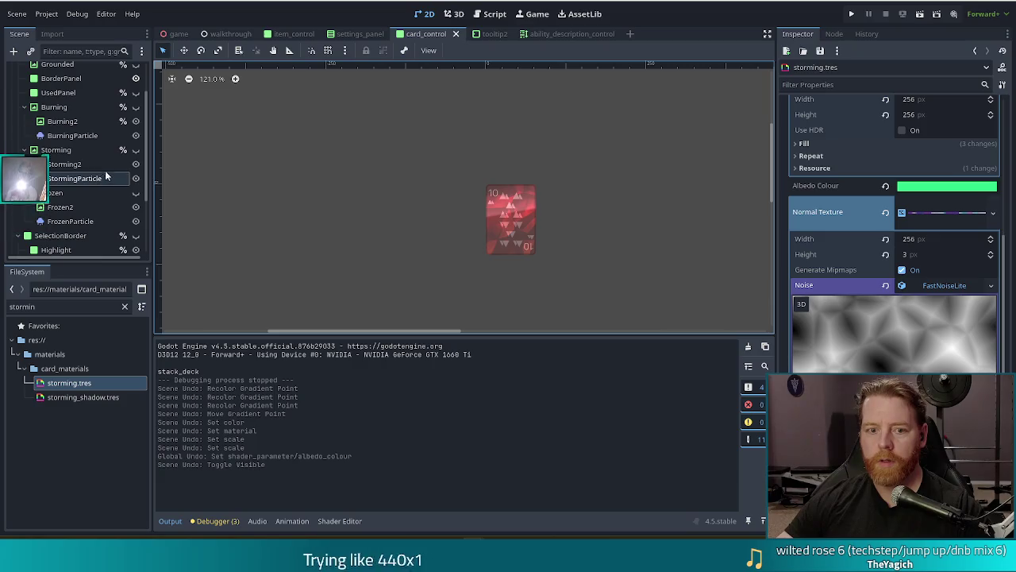
Step: Show StormingParticle to preview the green particles, then hide Storming and save the scene
{"action": "left_click", "coordinate": [136, 178]}
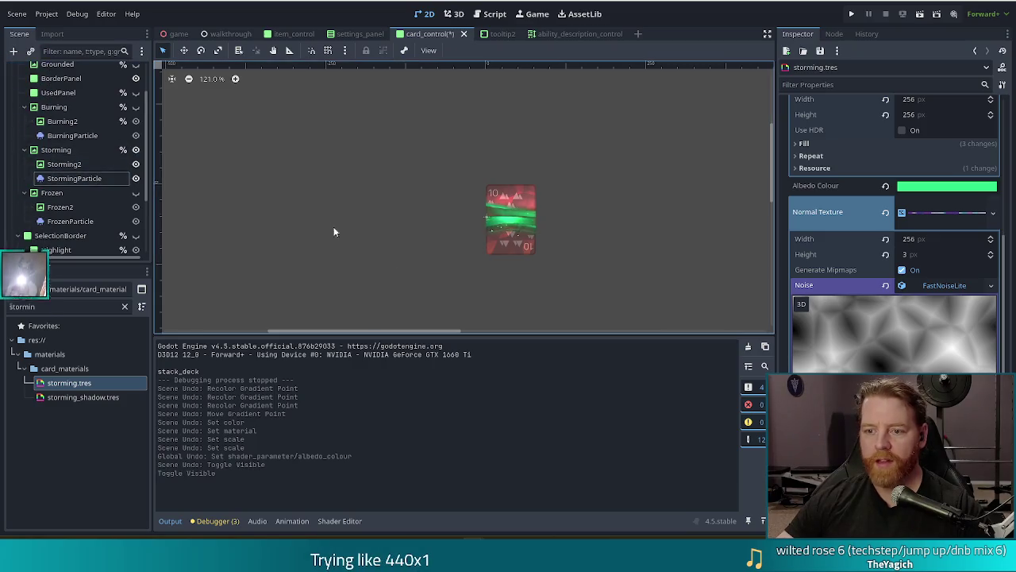
{"action": "scroll", "coordinate": [549, 241], "scroll_direction": "up", "scroll_amount": 3}
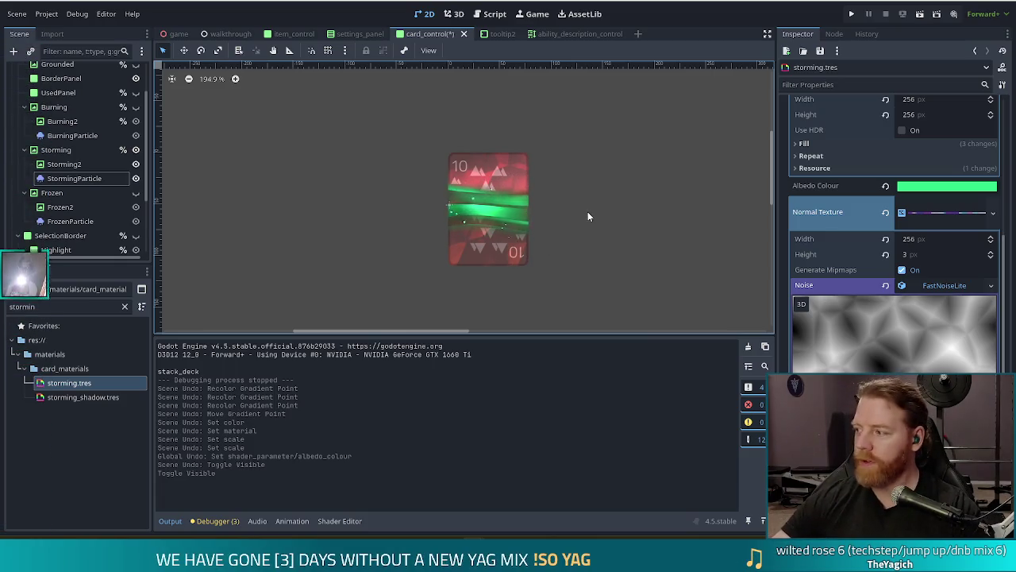
{"action": "scroll", "coordinate": [585, 216], "scroll_direction": "down", "scroll_amount": 1}
{"action": "scroll", "coordinate": [584, 211], "scroll_direction": "down", "scroll_amount": 2}
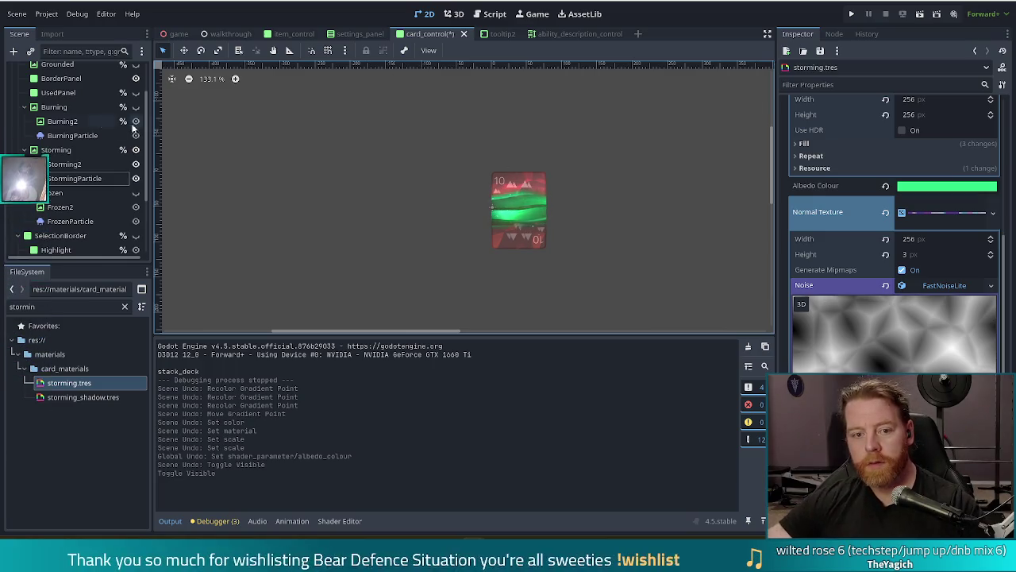
{"action": "left_click", "coordinate": [136, 149]}
{"action": "key", "text": "ctrl+s"}
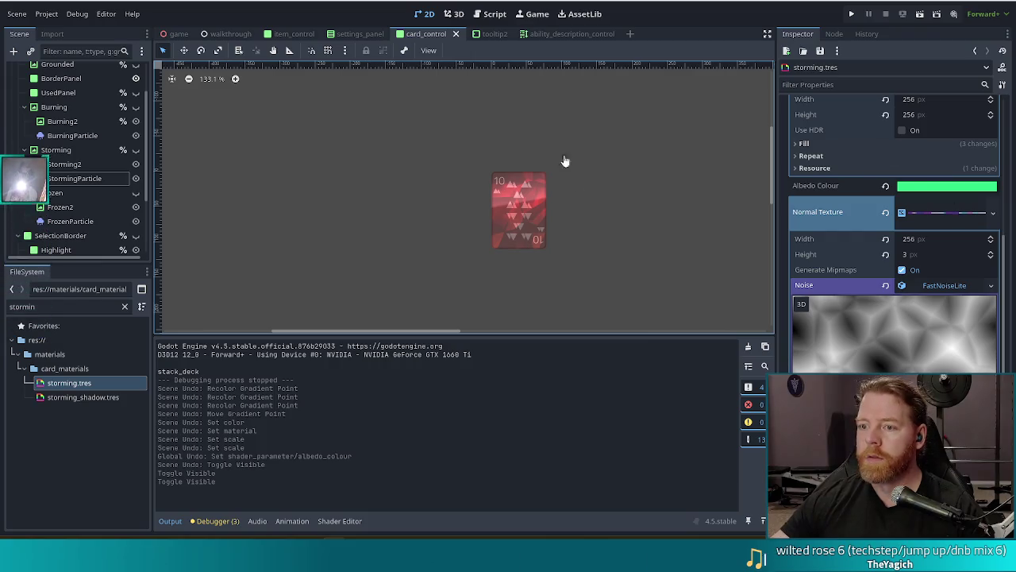
Step: Switch to the browser showing the Long Gone Steam store page
{"action": "key", "text": "alt+Tab"}
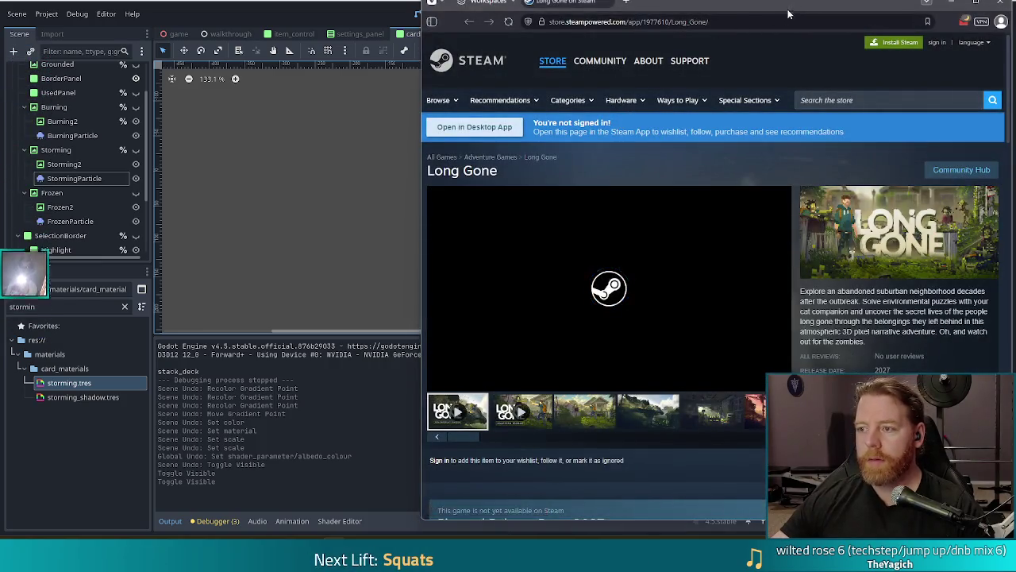
Step: Maximize the browser on the Long Gone Steam page and play its trailer full screen
{"action": "double_click", "coordinate": [788, 13]}
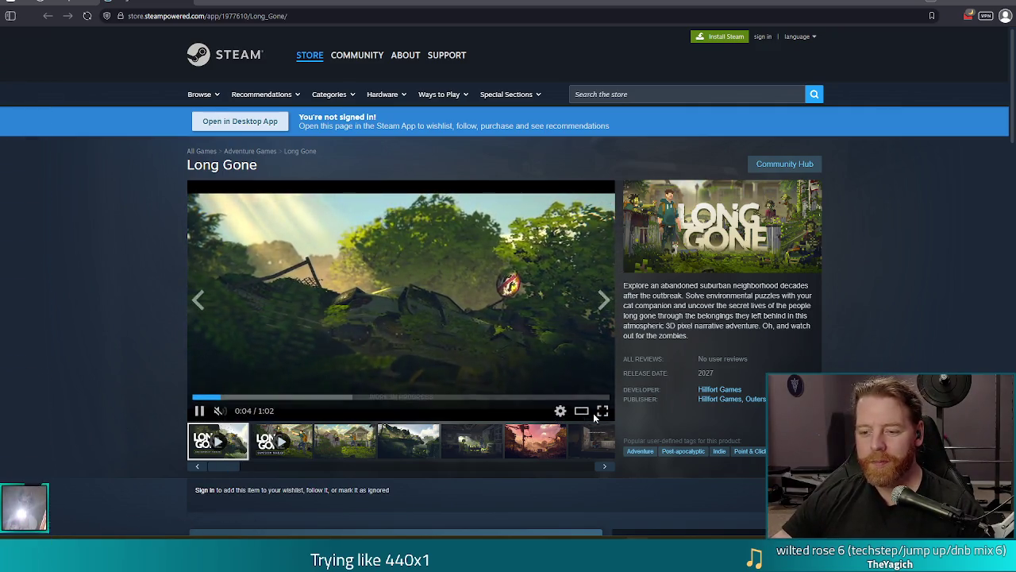
{"action": "left_click", "coordinate": [608, 412]}
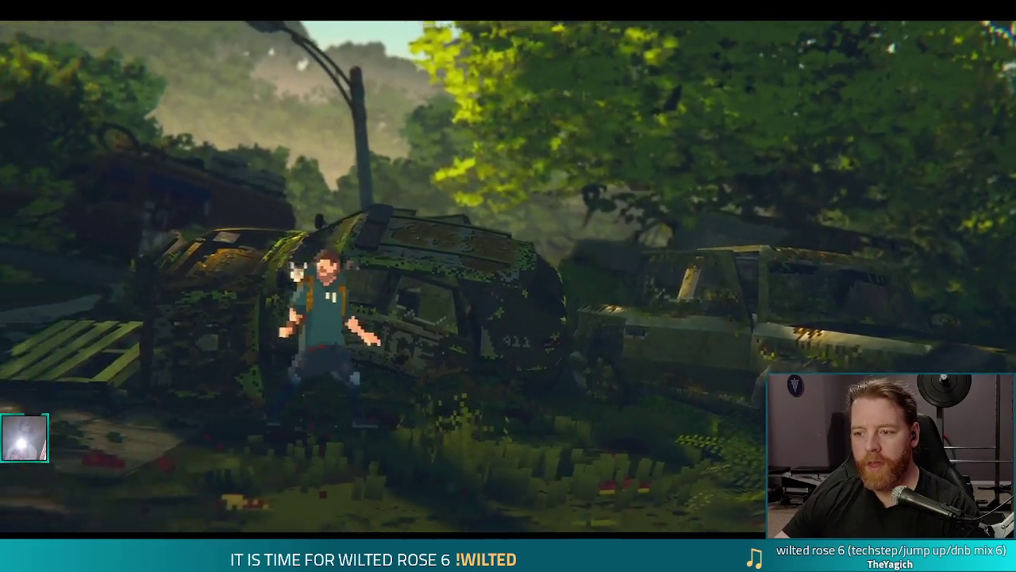
Step: Watch the Long Gone trailer full screen, then return to the normal store page
{"action": "mouse_move", "coordinate": [539, 312]}
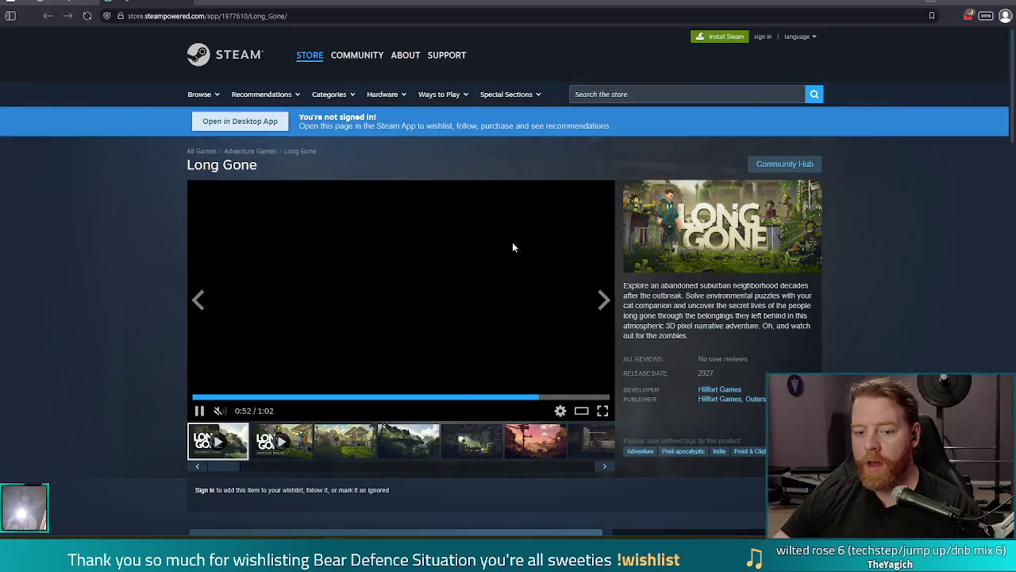
{"action": "left_click", "coordinate": [340, 16]}
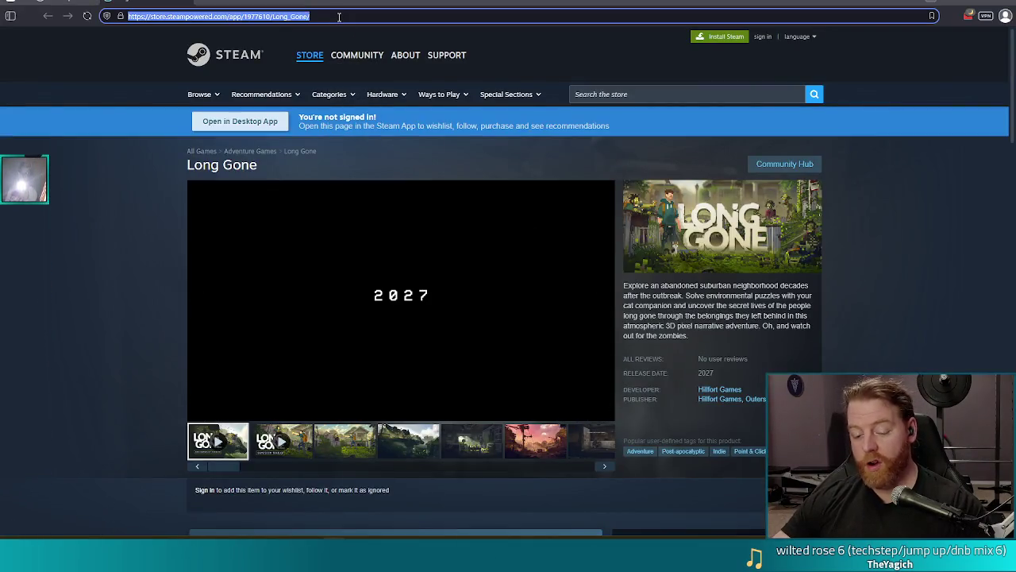
Step: Scroll the Long Gone page down to its About This Game description and links, then return to Godot
{"action": "key", "text": "Escape"}
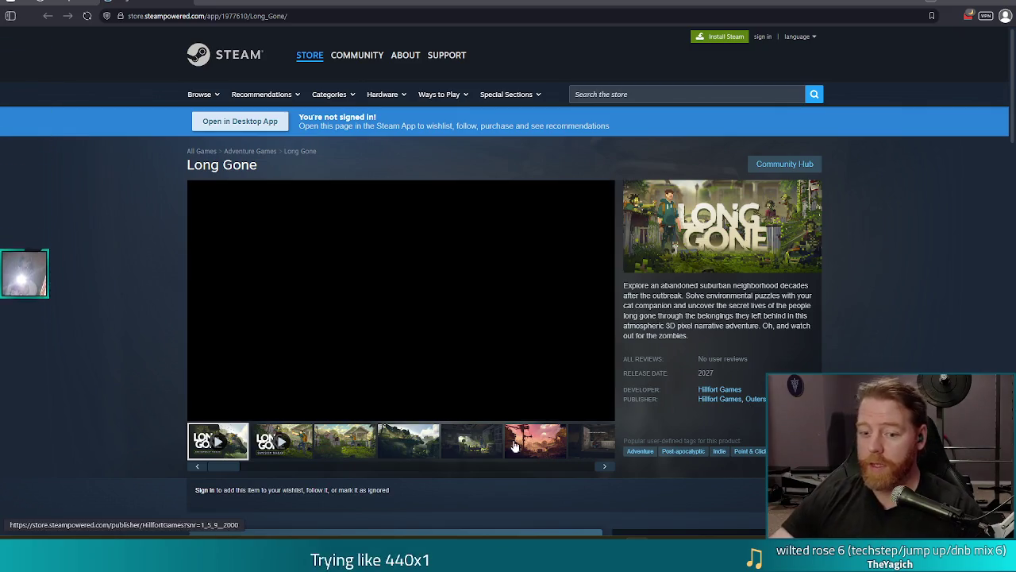
{"action": "scroll", "coordinate": [79, 328], "scroll_direction": "down", "scroll_amount": 5}
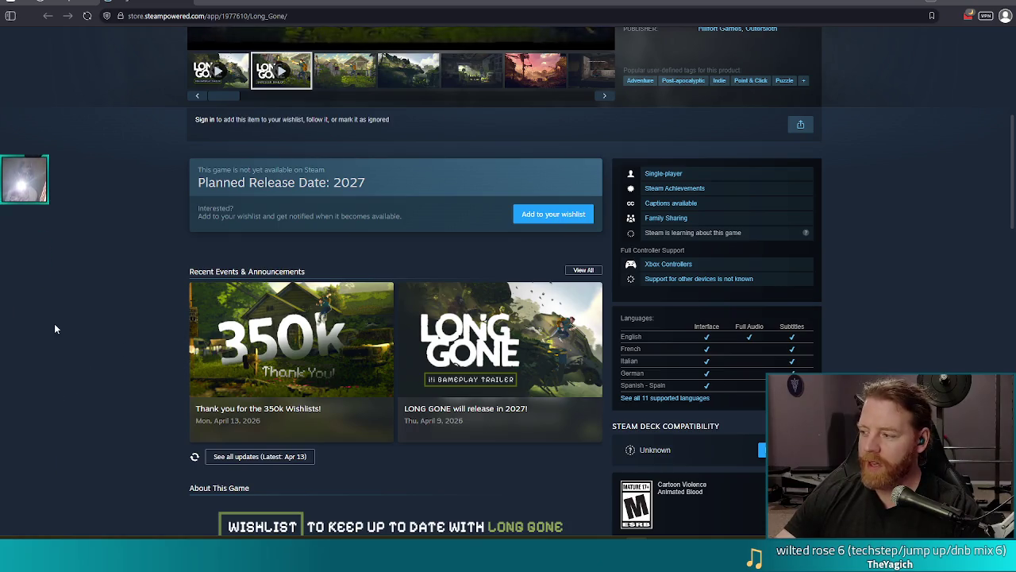
{"action": "scroll", "coordinate": [69, 300], "scroll_direction": "down", "scroll_amount": 1}
{"action": "scroll", "coordinate": [70, 300], "scroll_direction": "down", "scroll_amount": 1}
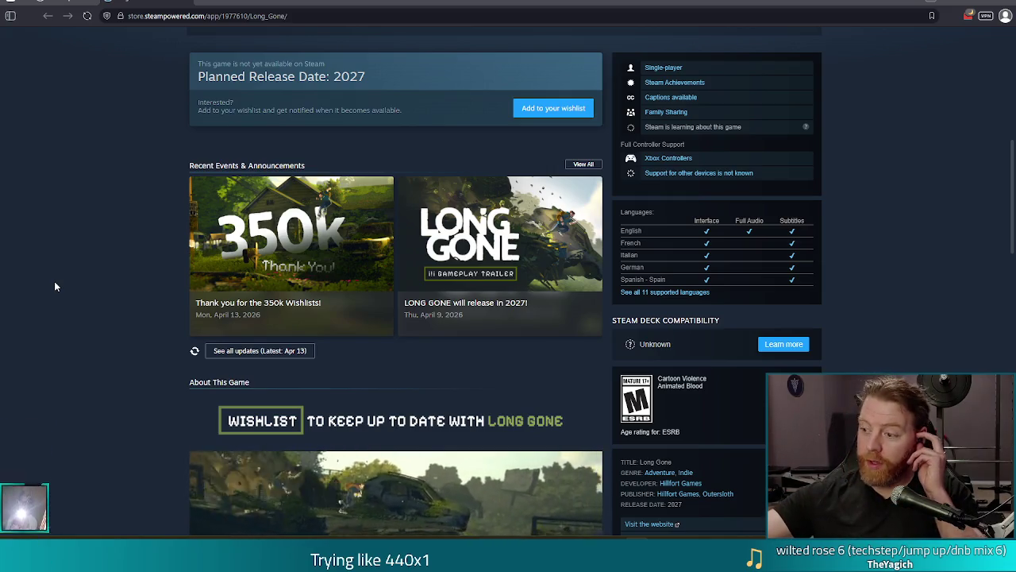
{"action": "scroll", "coordinate": [151, 241], "scroll_direction": "down", "scroll_amount": 2}
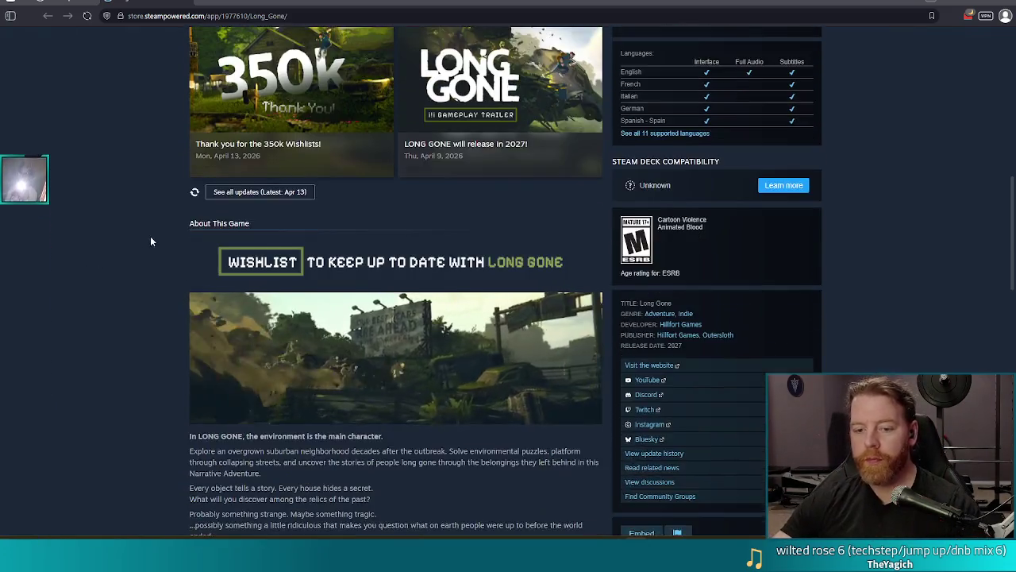
{"action": "scroll", "coordinate": [127, 234], "scroll_direction": "down", "scroll_amount": 1}
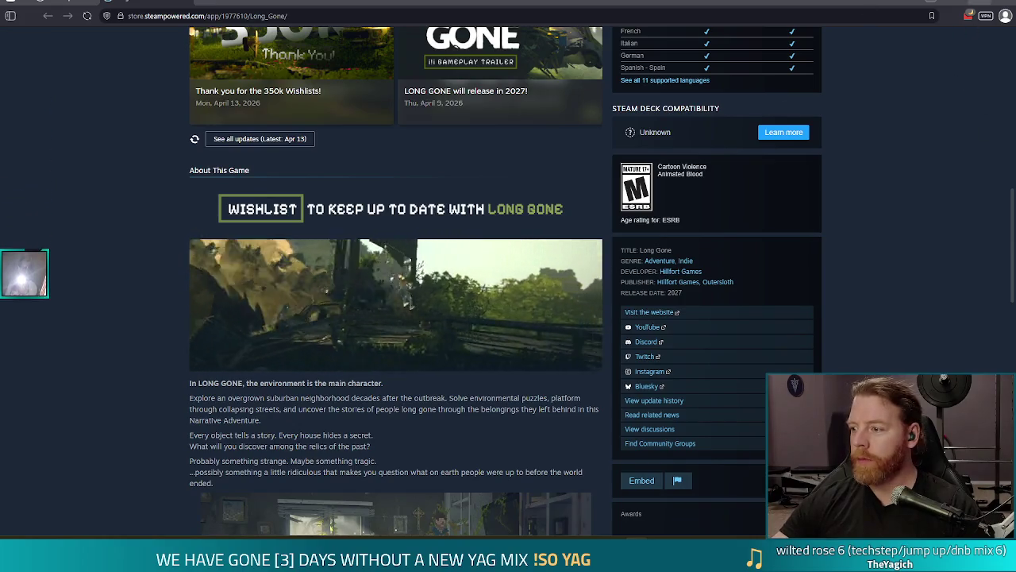
{"action": "key", "text": "alt+Tab"}
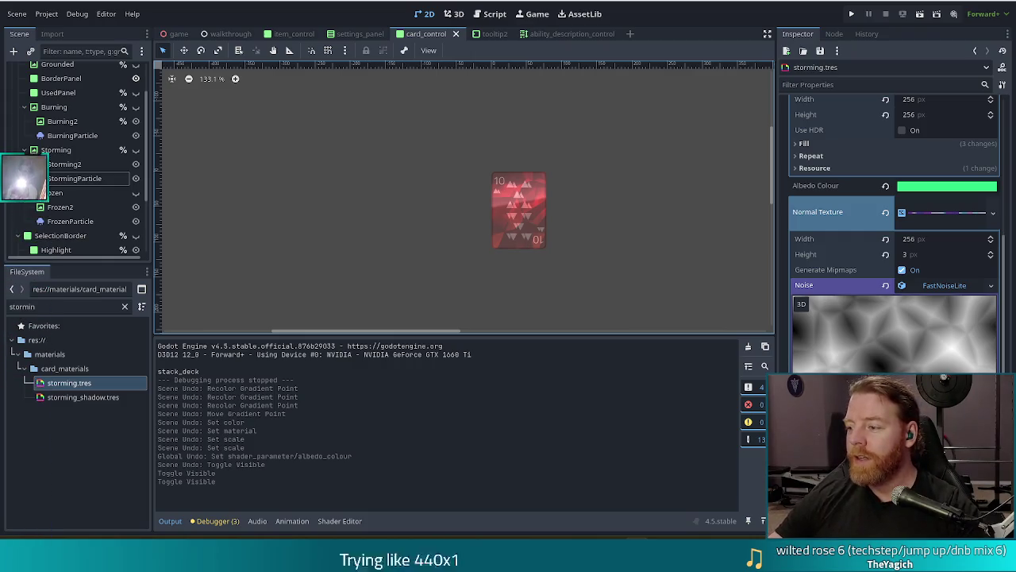
Step: Back in Godot, view storming.tres with its green Albedo and 256 × 3 FastNoiseLite normal texture
{"action": "left_click_drag", "start_coordinate": [24, 95], "coordinate": [24, 111]}
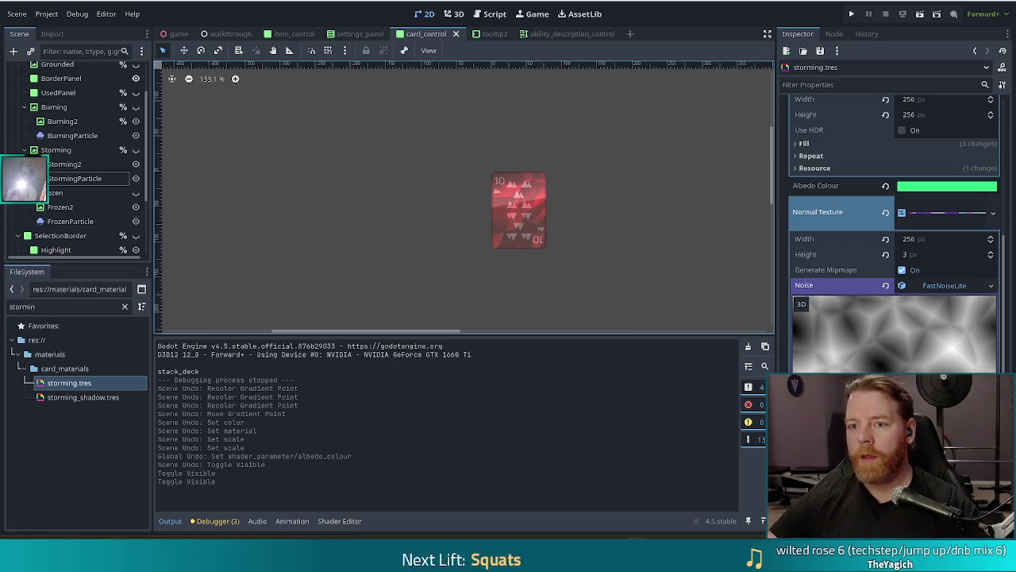
Step: Save the card scene and bring up card_control.gd in the Script editor
{"action": "key", "text": "ctrl+s"}
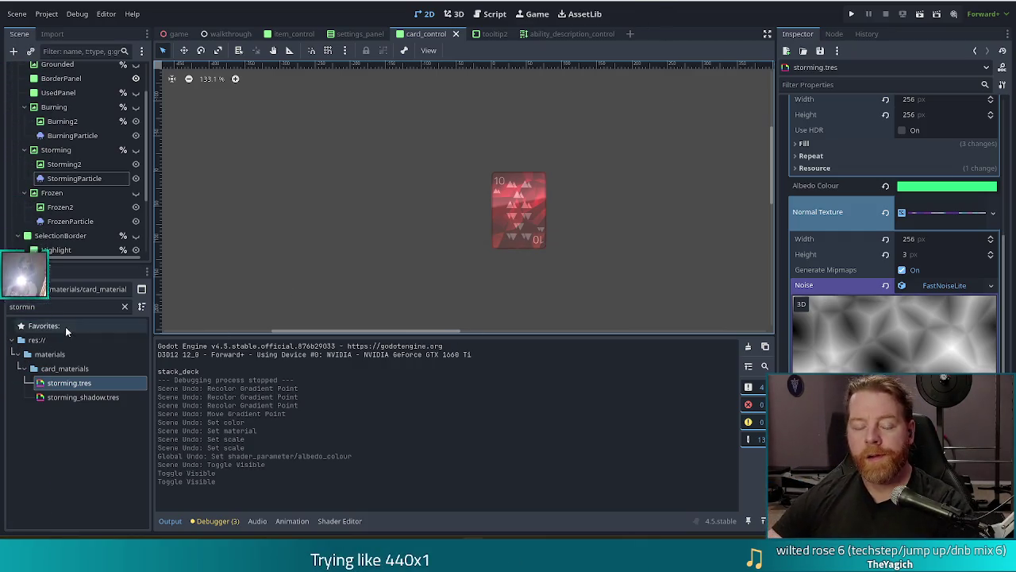
{"action": "left_click", "coordinate": [67, 308]}
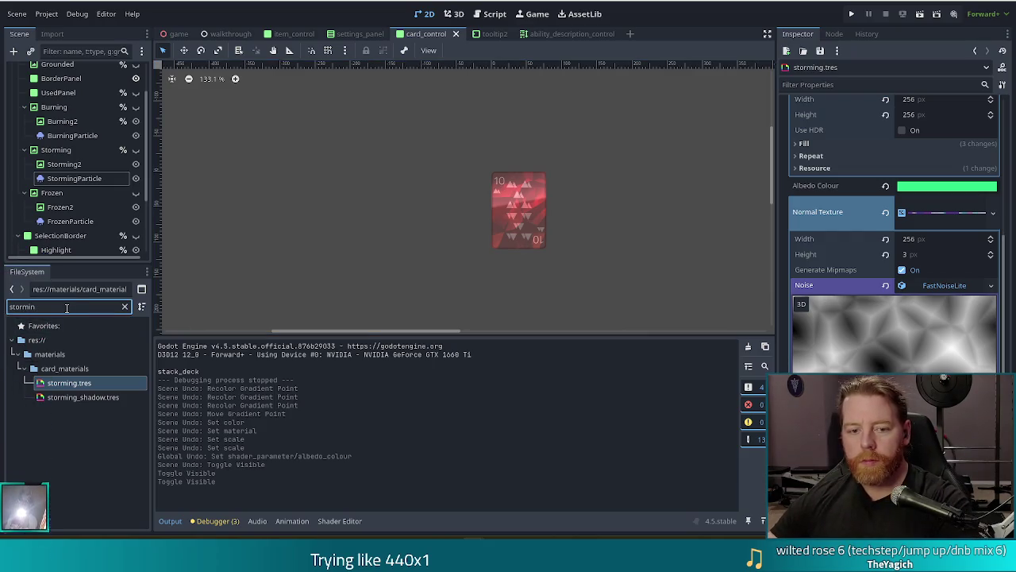
{"action": "left_click", "coordinate": [497, 15]}
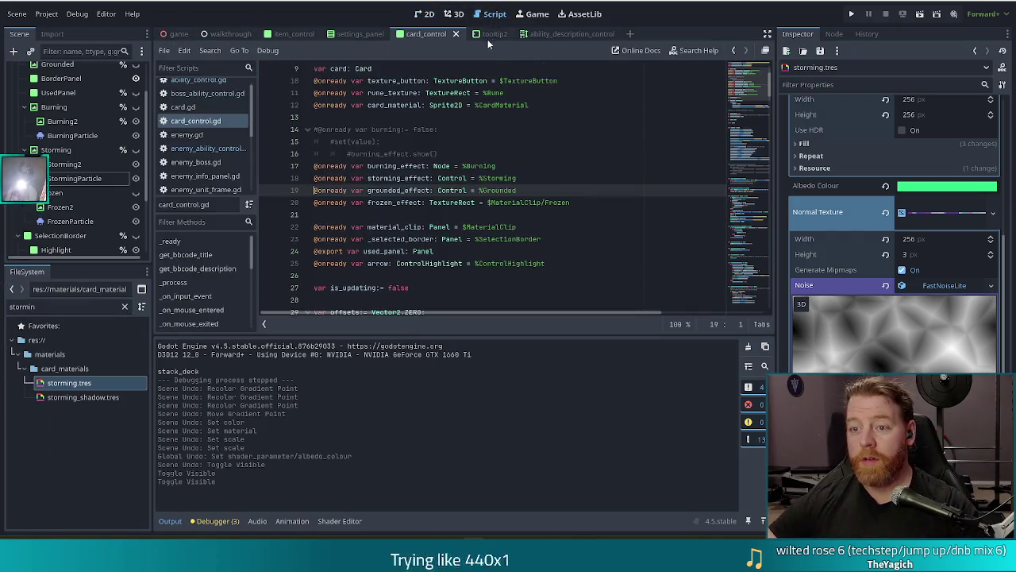
Step: Check the script File menu, shrink the output log panel, and select the 'stormin' filter text
{"action": "scroll", "coordinate": [238, 171], "scroll_direction": "down", "scroll_amount": 5}
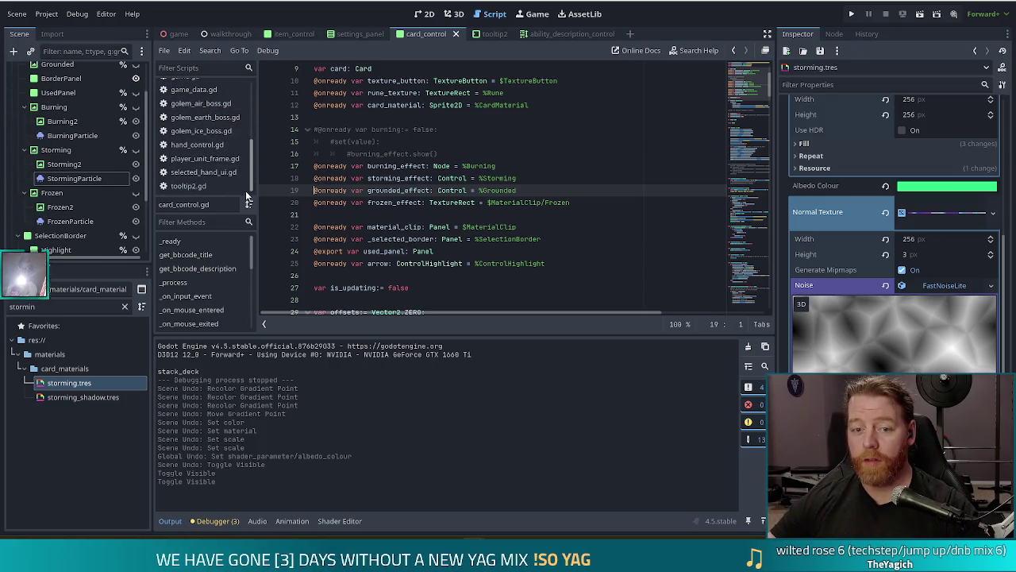
{"action": "left_click", "coordinate": [164, 50]}
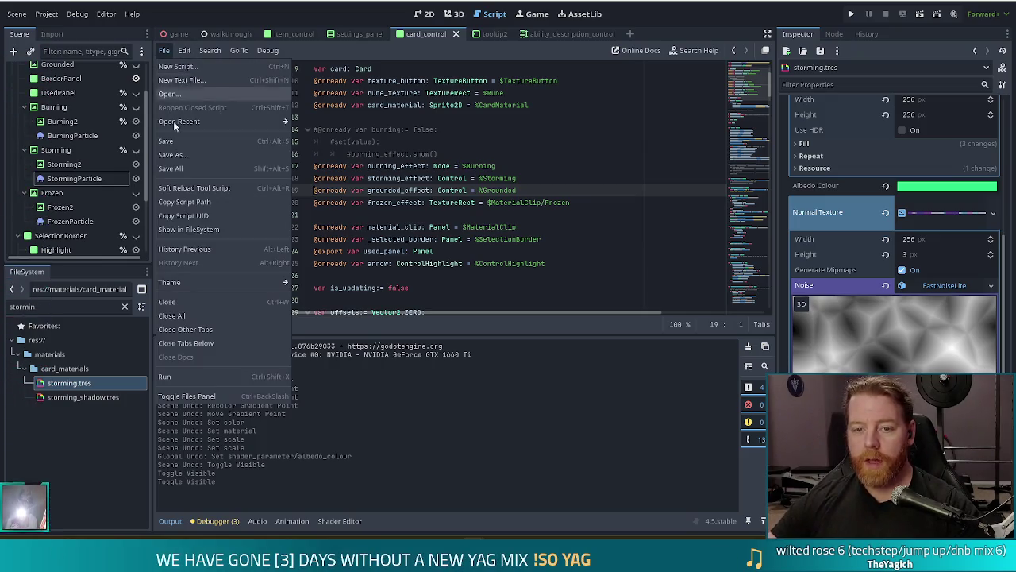
{"action": "key", "text": "Escape"}
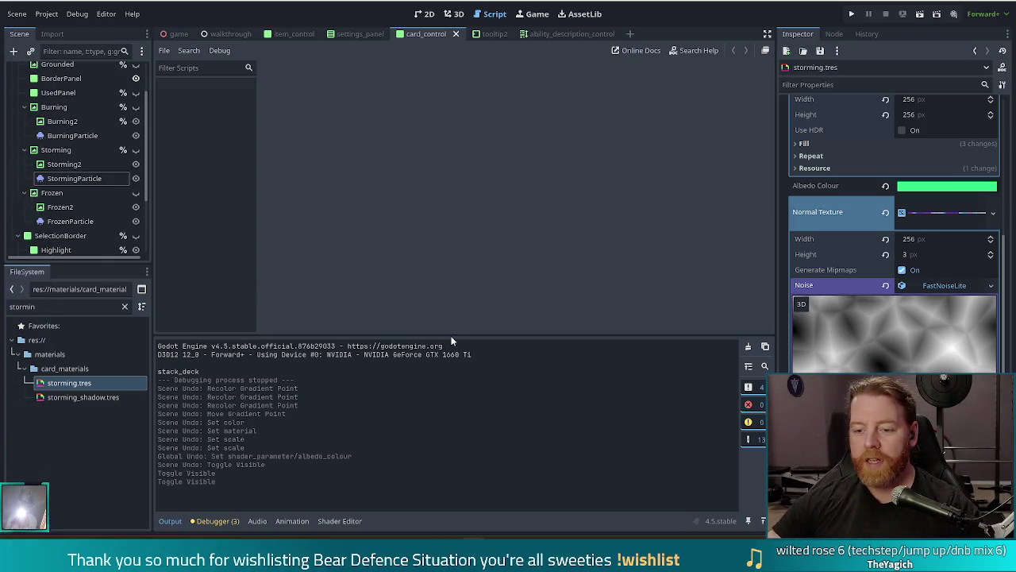
{"action": "mouse_move", "coordinate": [453, 336]}
{"action": "left_mouse_down"}
{"action": "mouse_move", "coordinate": [453, 363]}
{"action": "mouse_move", "coordinate": [446, 348]}
{"action": "left_mouse_up"}
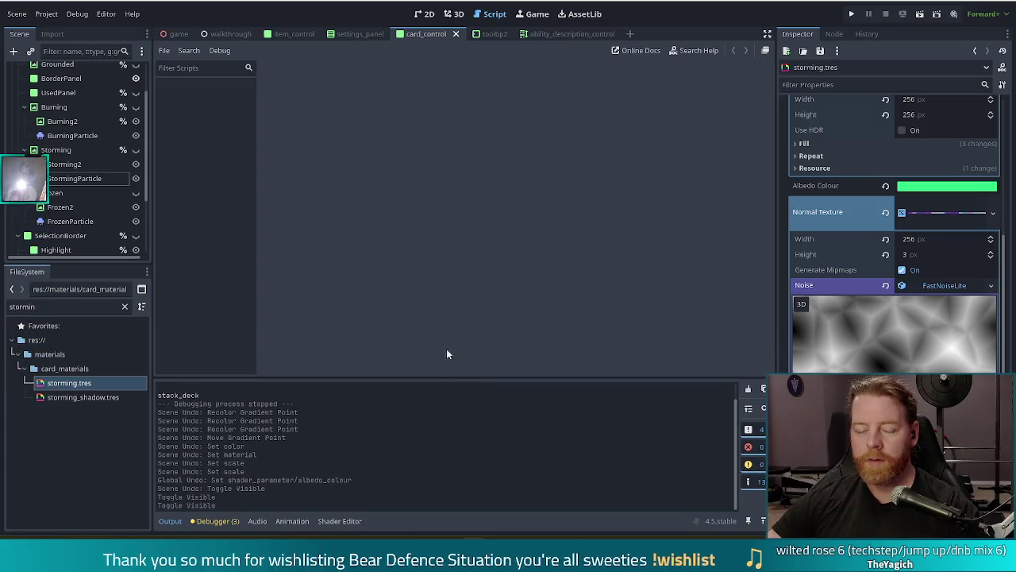
{"action": "double_click", "coordinate": [12, 307]}
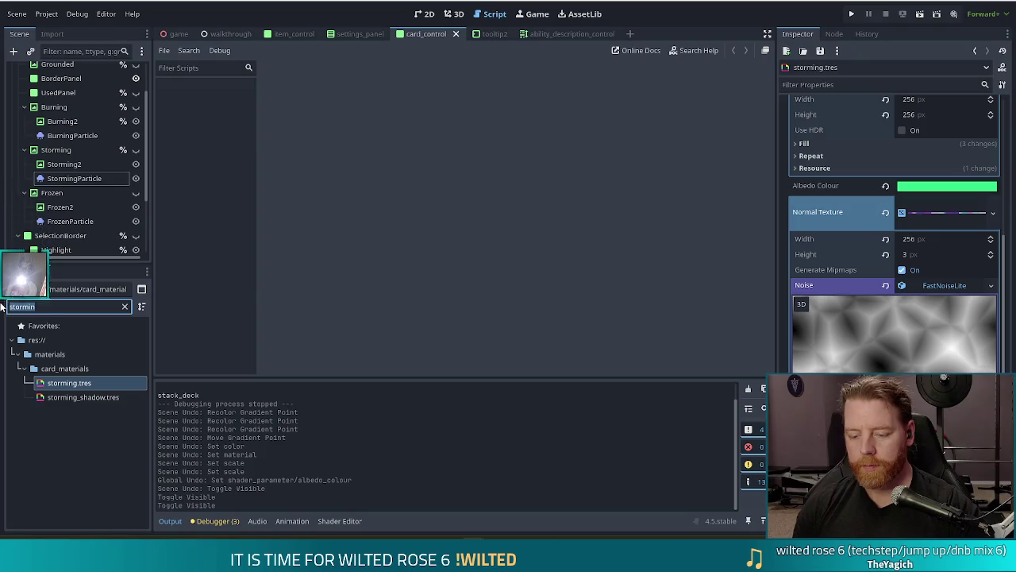
Step: Filter the FileSystem for 'golem air' and open golem_air_boss.gd
{"action": "type", "text": "gol"}
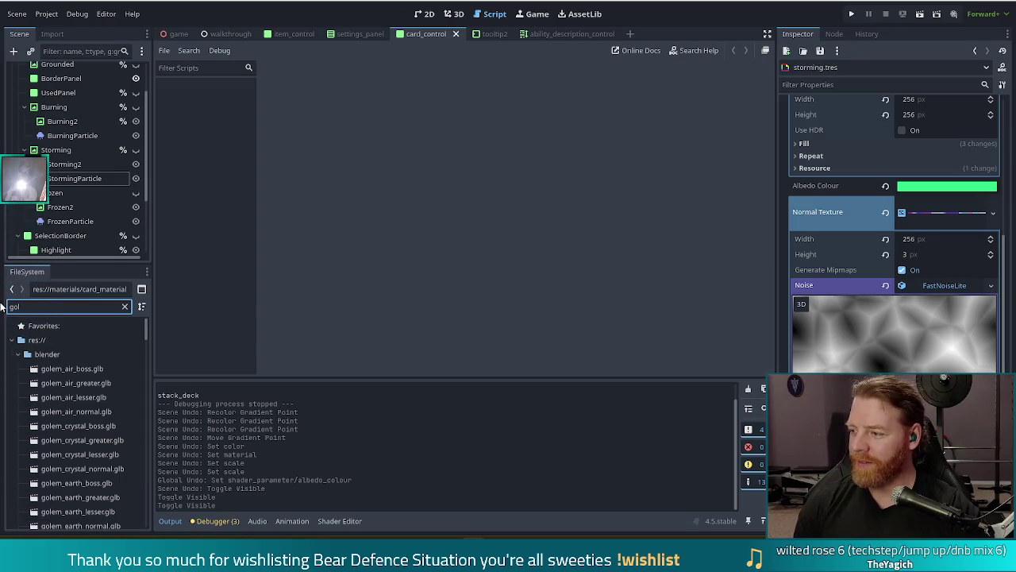
{"action": "type", "text": "em air"}
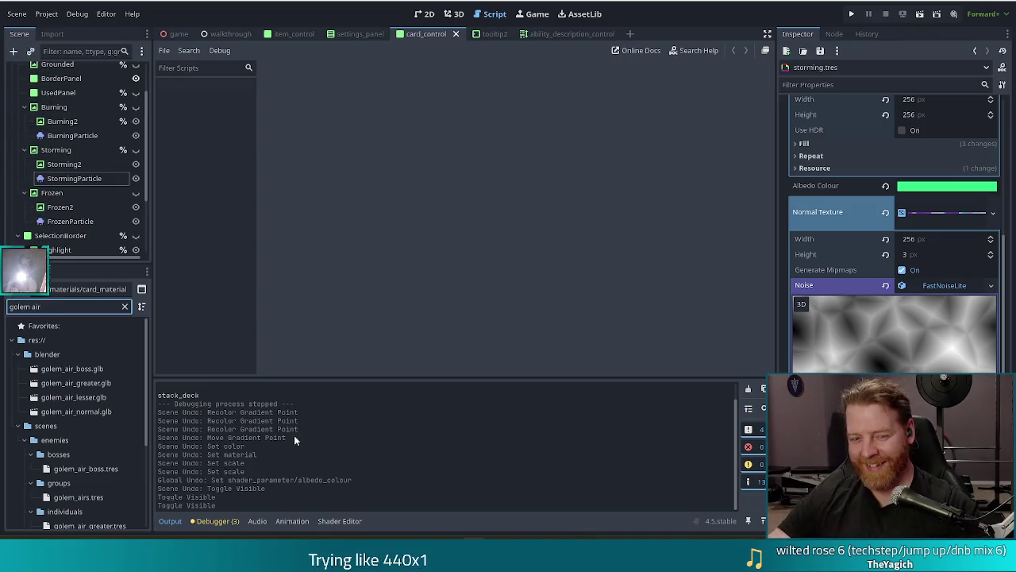
{"action": "scroll", "coordinate": [99, 433], "scroll_direction": "down", "scroll_amount": 3}
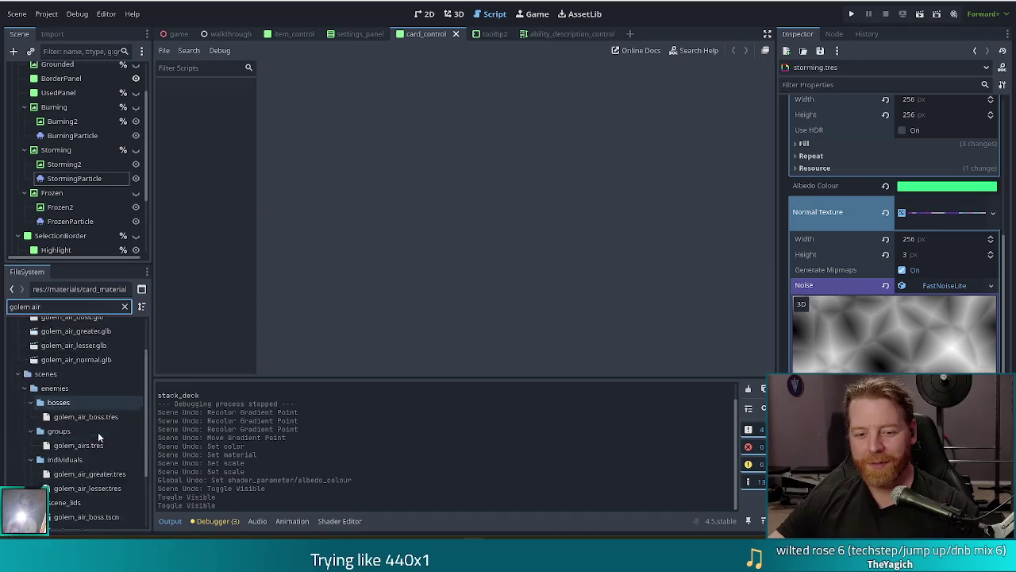
{"action": "double_click", "coordinate": [96, 502]}
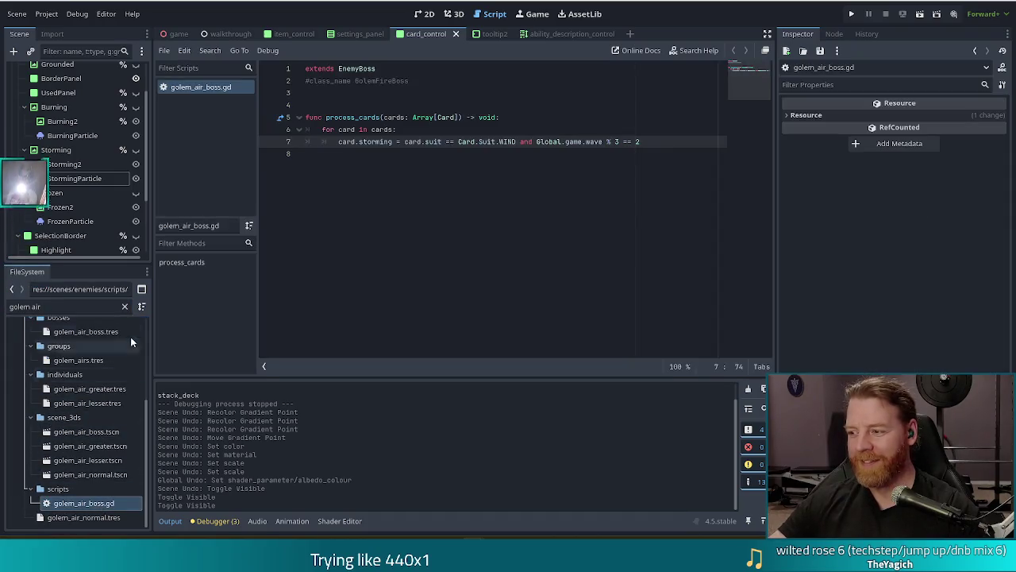
Step: In process_cards, set card.storming for WIND-suit cards when Global.game.wave % 3 == 2
{"action": "left_click", "coordinate": [643, 182]}
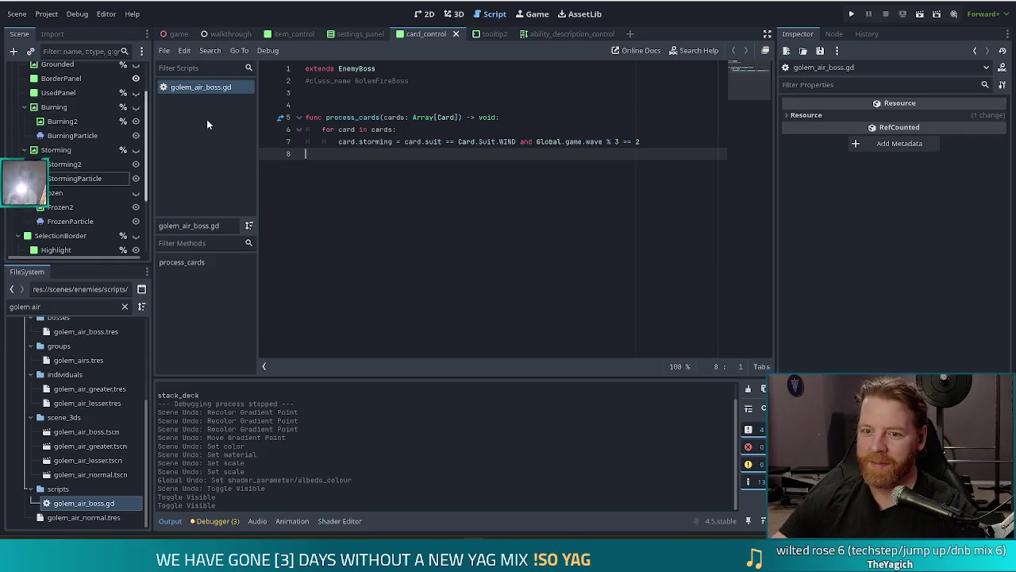
{"action": "left_click", "coordinate": [663, 143]}
{"action": "mouse_move", "coordinate": [662, 143]}
{"action": "left_mouse_down"}
{"action": "mouse_move", "coordinate": [415, 141]}
{"action": "mouse_move", "coordinate": [601, 141]}
{"action": "left_mouse_up"}
{"action": "left_click", "coordinate": [350, 141]}
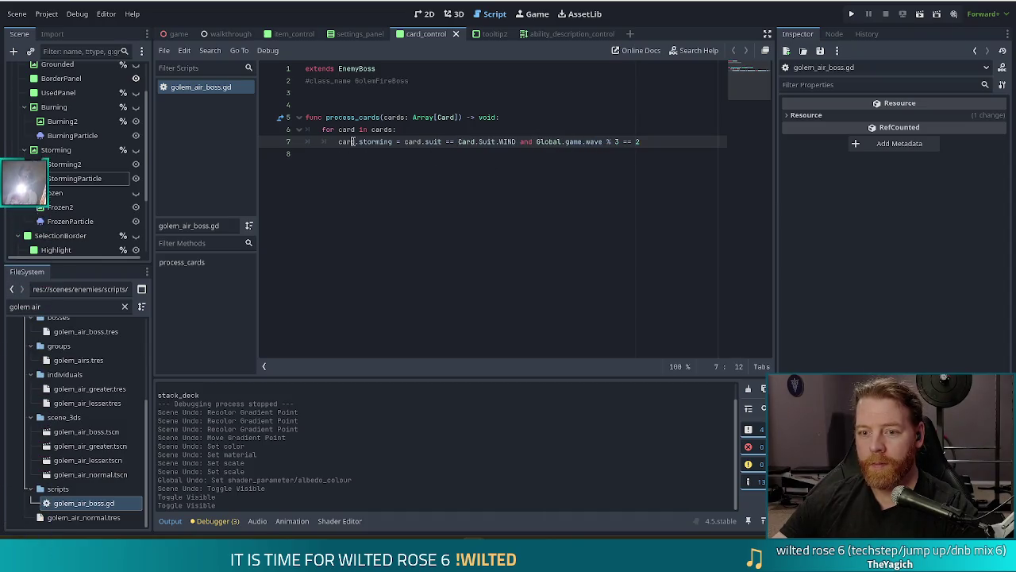
{"action": "left_click", "coordinate": [429, 141]}
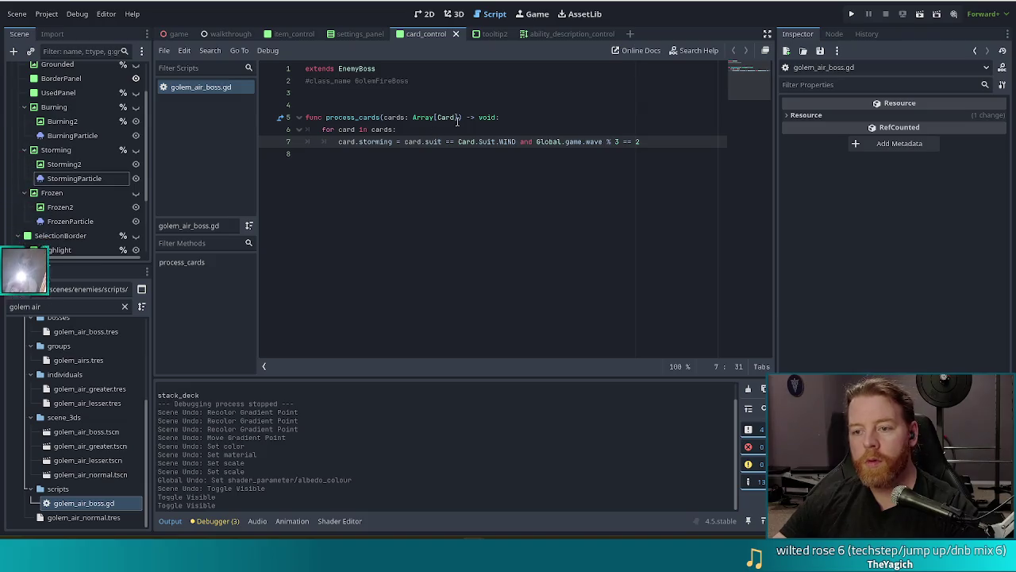
{"action": "left_click", "coordinate": [384, 118]}
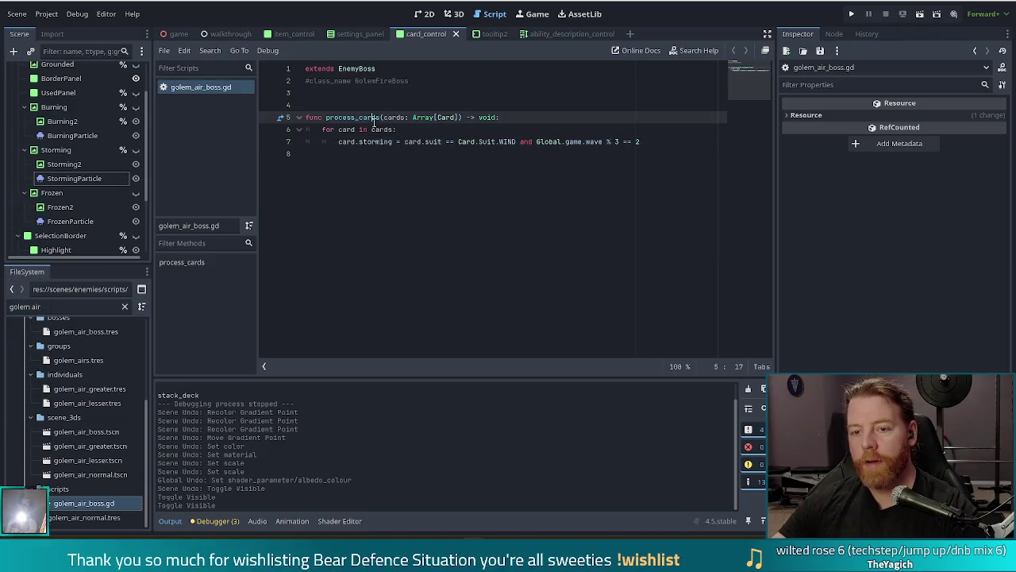
{"action": "left_click", "coordinate": [579, 141]}
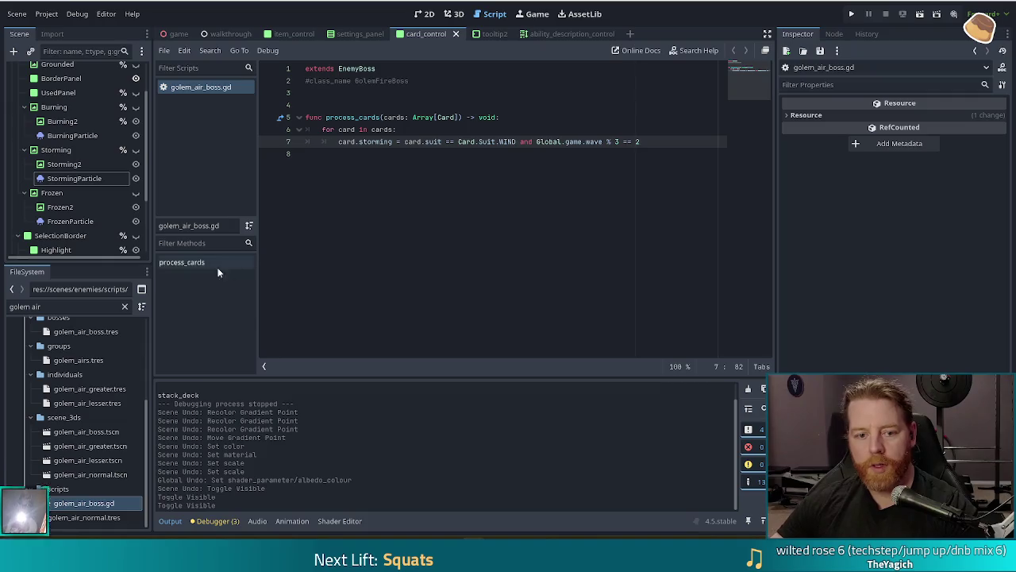
{"action": "triple_click", "coordinate": [83, 307]}
Step: Filter the FileSystem for 'game' and open game.gd
{"action": "type", "text": "game"}
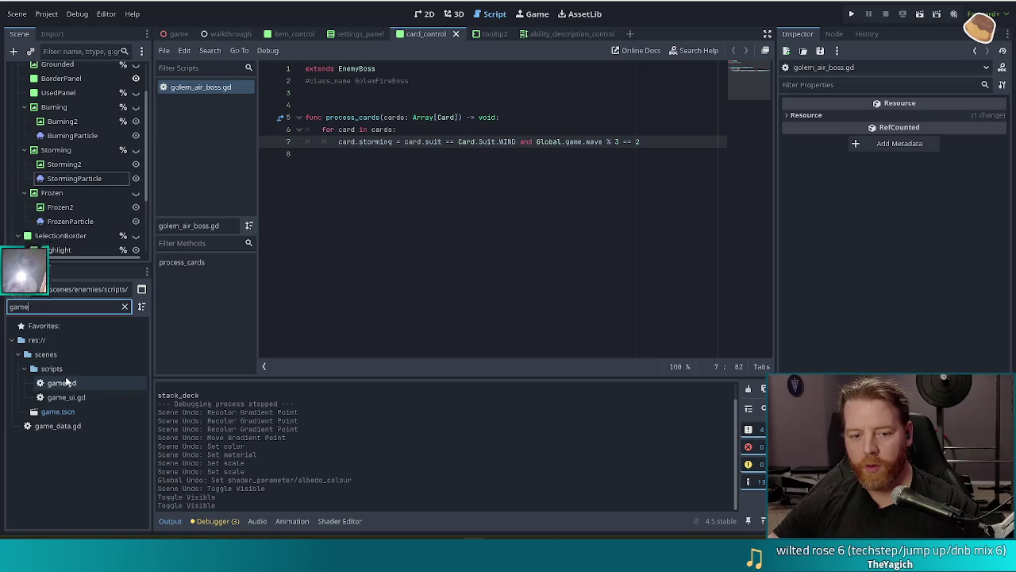
{"action": "left_click", "coordinate": [63, 383]}
{"action": "double_click", "coordinate": [62, 383]}
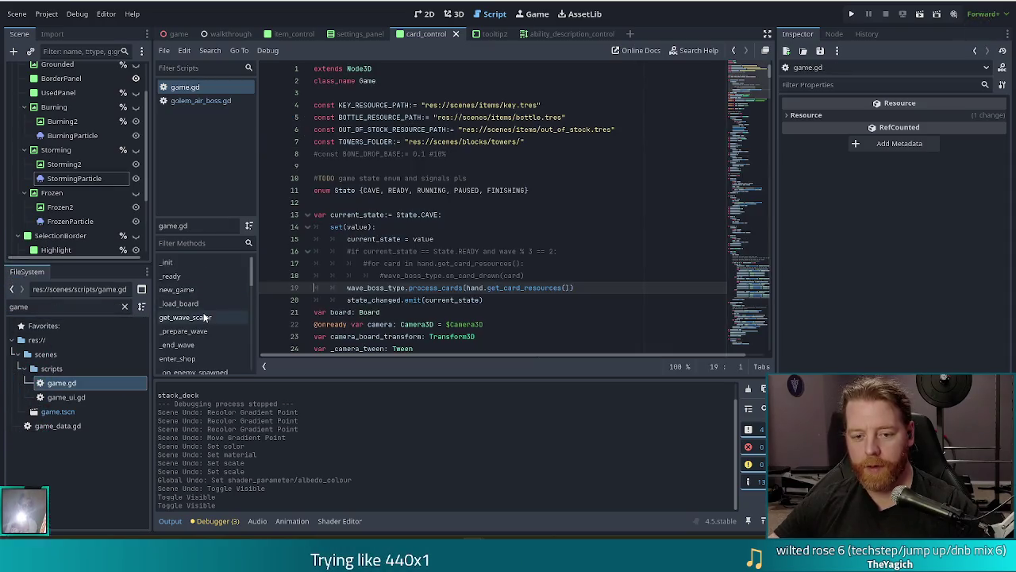
Step: Jump to _score_card and select the storming card's discards_used increment on line 629
{"action": "scroll", "coordinate": [248, 302], "scroll_direction": "down", "scroll_amount": 8}
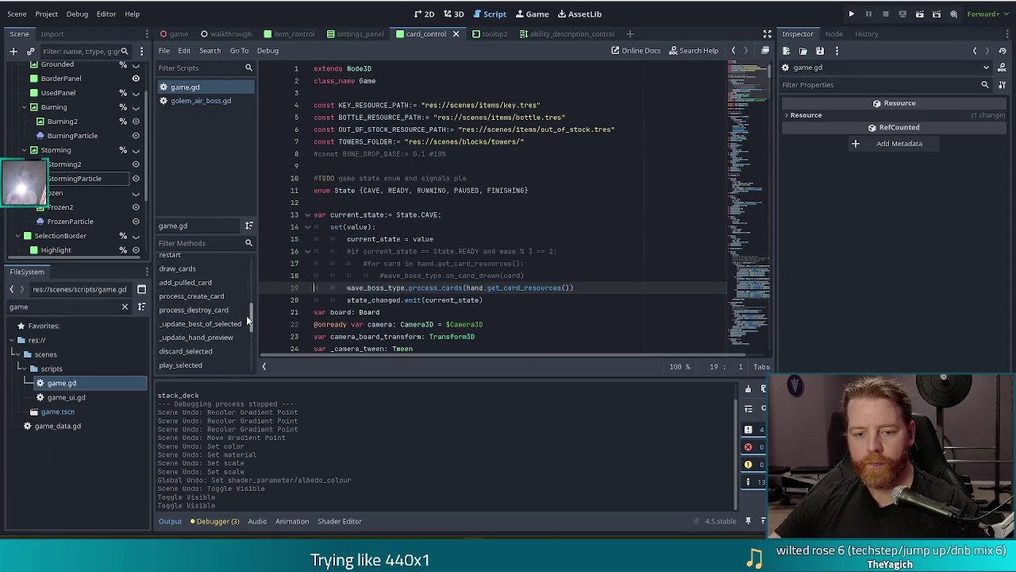
{"action": "scroll", "coordinate": [246, 327], "scroll_direction": "down", "scroll_amount": 2}
{"action": "left_click", "coordinate": [182, 343]}
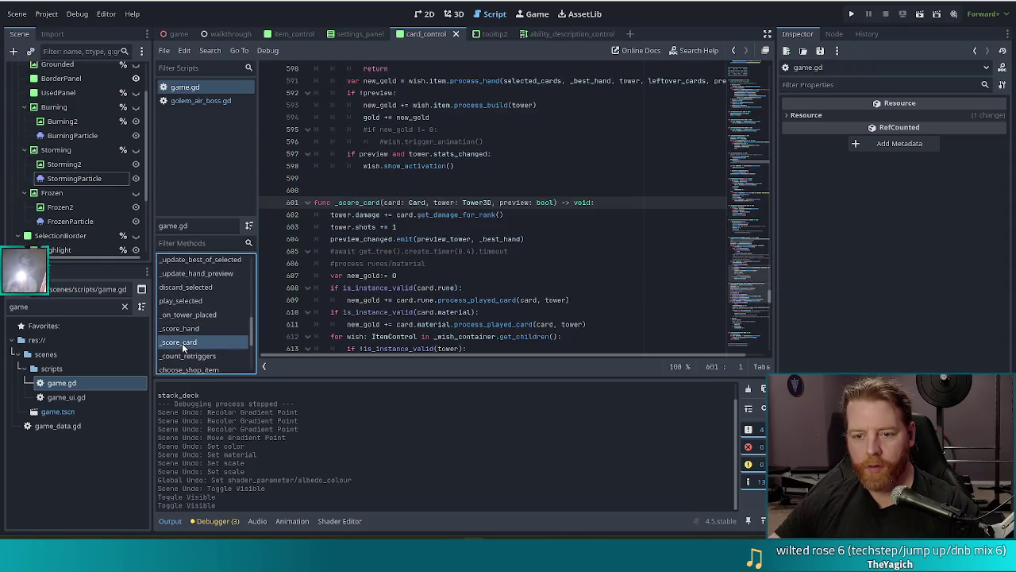
{"action": "left_click", "coordinate": [355, 226]}
{"action": "scroll", "coordinate": [431, 251], "scroll_direction": "down", "scroll_amount": 7}
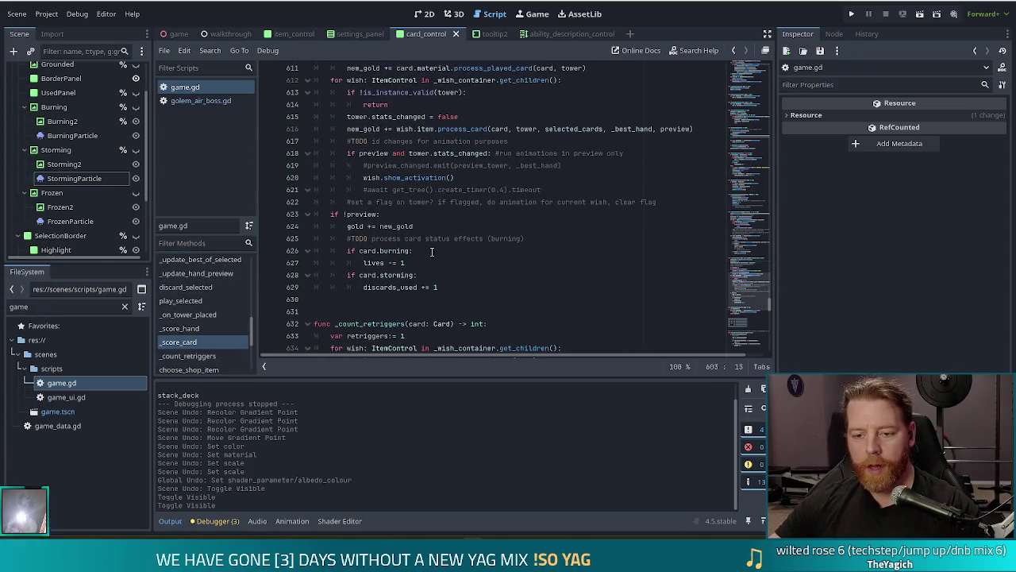
{"action": "left_click", "coordinate": [417, 274]}
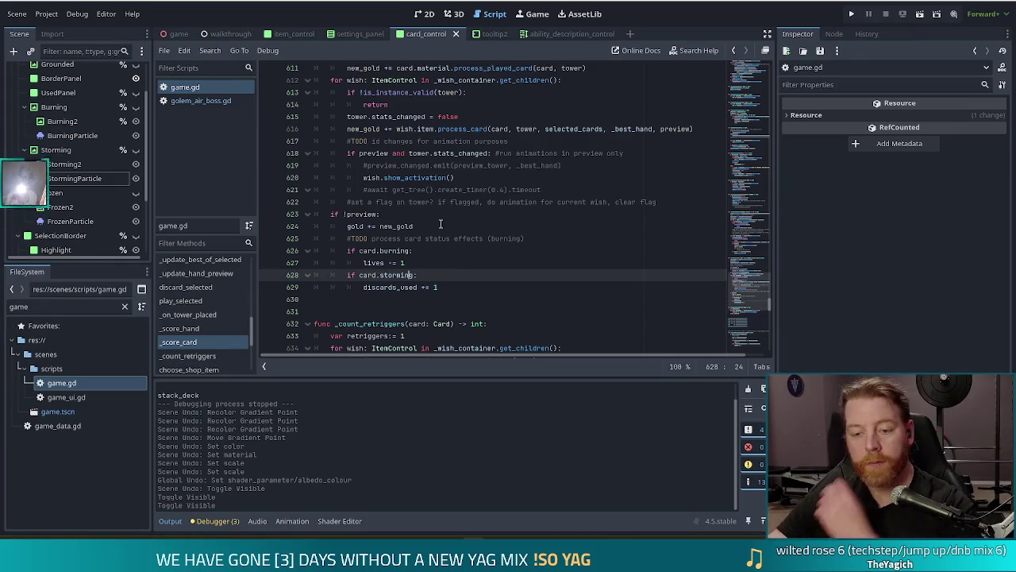
{"action": "left_click_drag", "start_coordinate": [443, 287], "coordinate": [364, 287]}
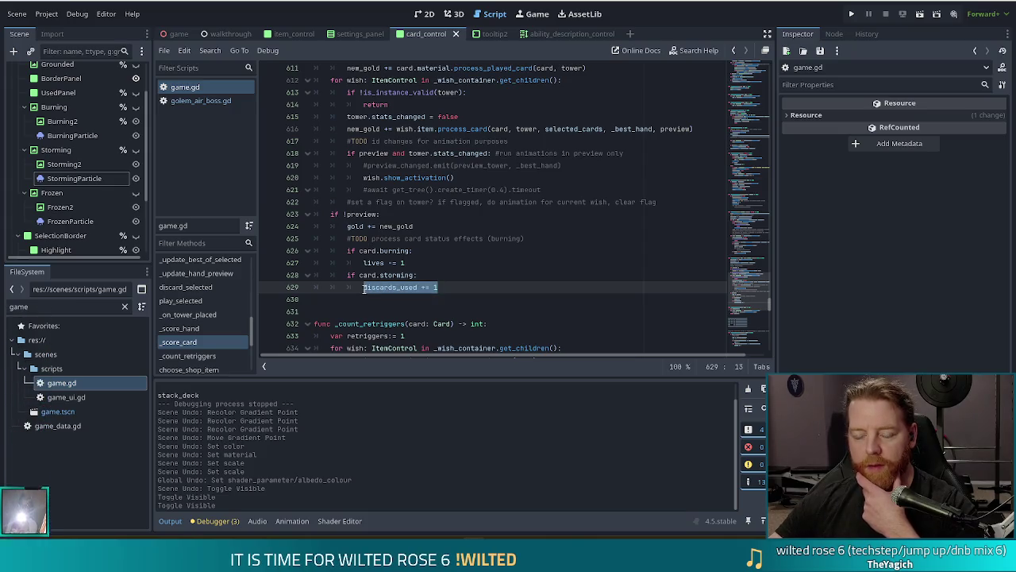
{"action": "mouse_move", "coordinate": [364, 287]}
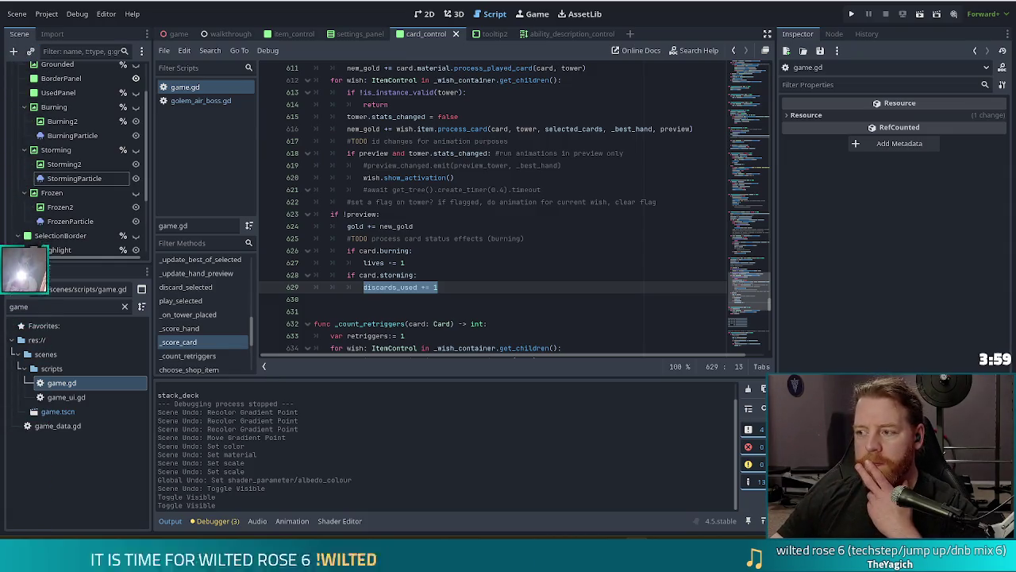
{"action": "left_click", "coordinate": [464, 287]}
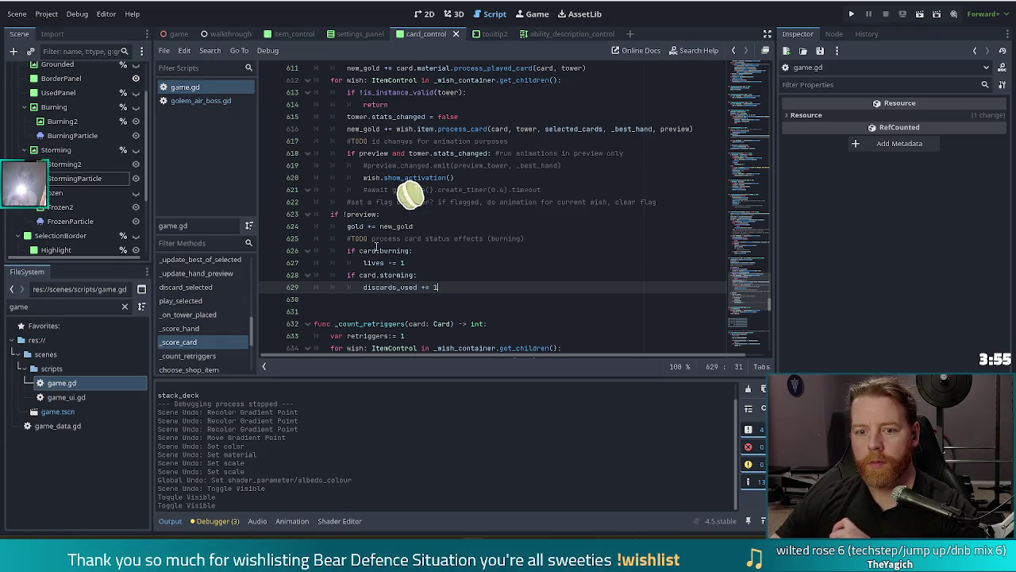
{"action": "left_click", "coordinate": [9, 308]}
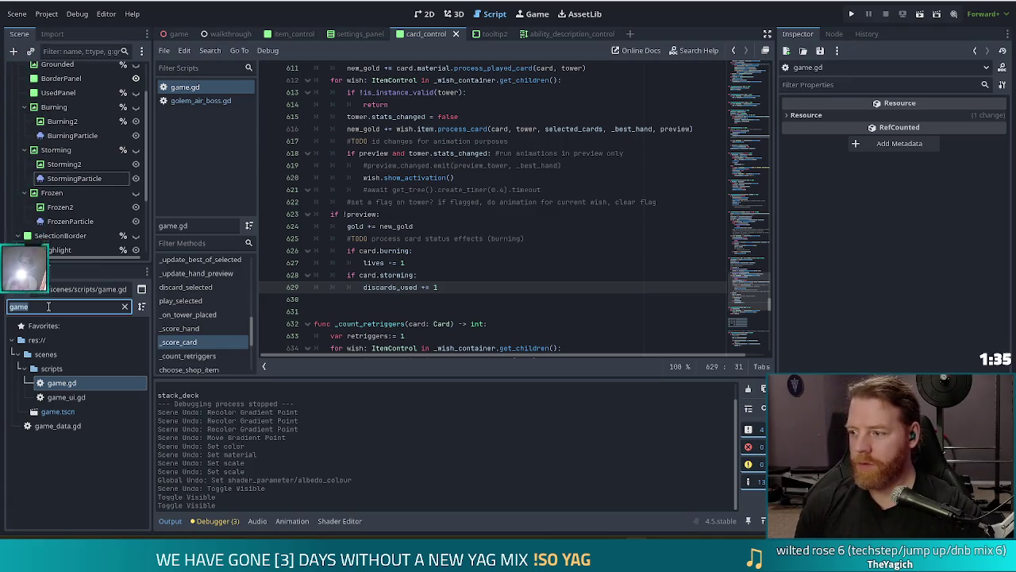
Step: Filter the FileSystem for 'spawner_' and open spawner_block.gd
{"action": "left_click", "coordinate": [51, 305]}
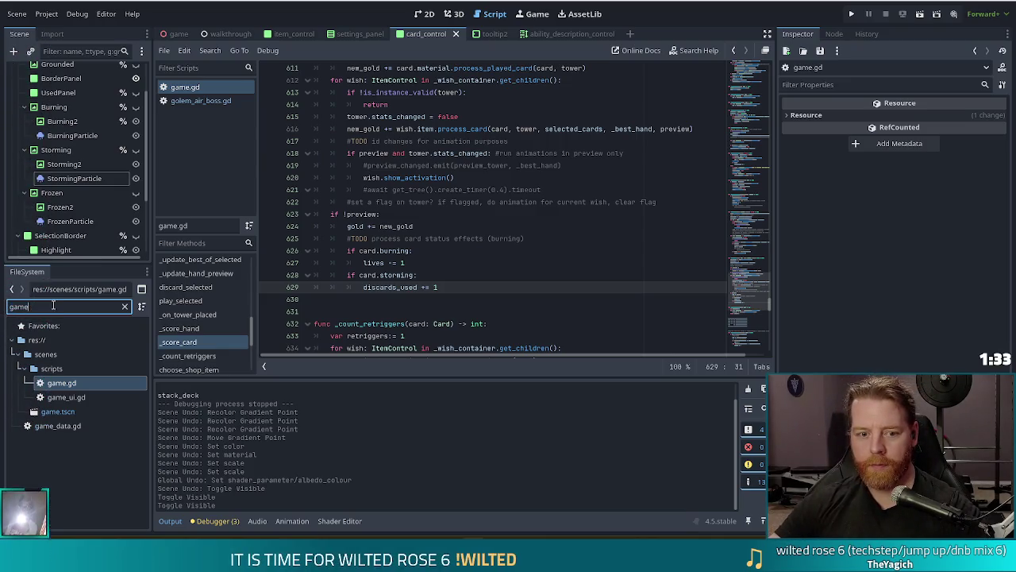
{"action": "key", "text": "BackSpace"}
{"action": "key", "text": "BackSpace"}
{"action": "key", "text": "BackSpace"}
{"action": "type", "text": "spawner"}
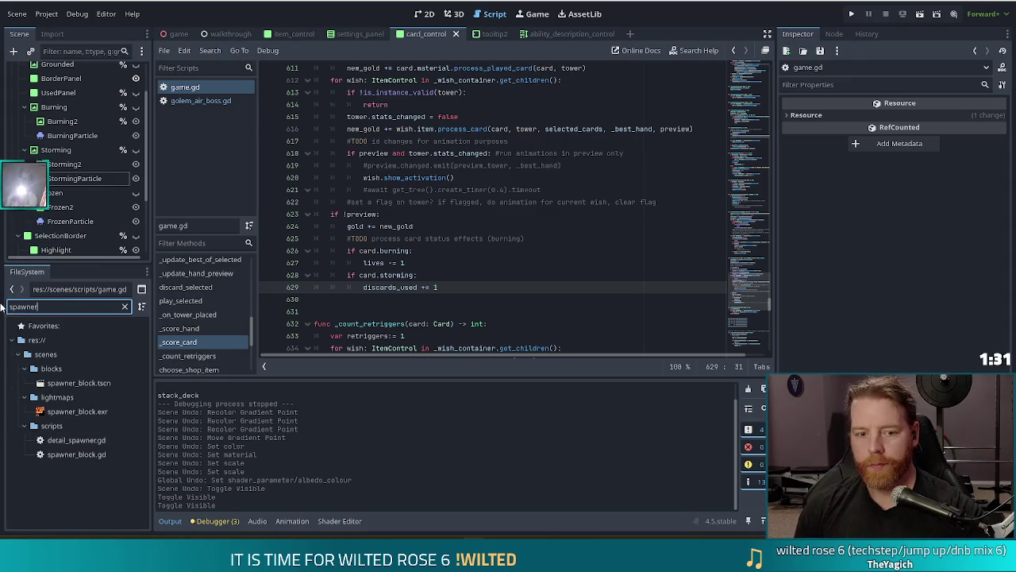
{"action": "type", "text": "_"}
{"action": "left_click", "coordinate": [67, 440]}
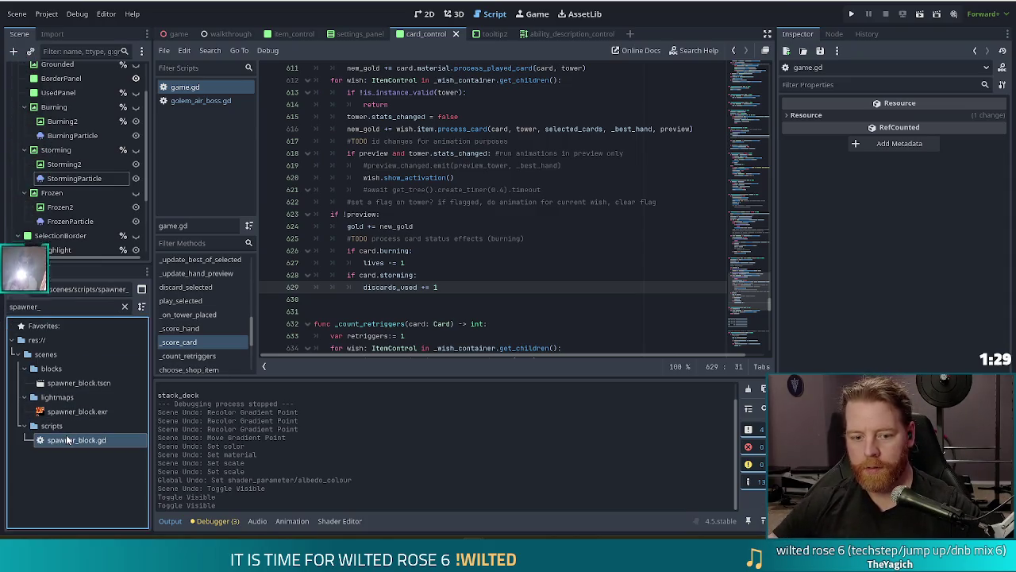
{"action": "double_click", "coordinate": [68, 439]}
Step: Scroll up to spawn_wave, where wave_health and wave_health_max reset to 0.0
{"action": "left_click", "coordinate": [523, 223]}
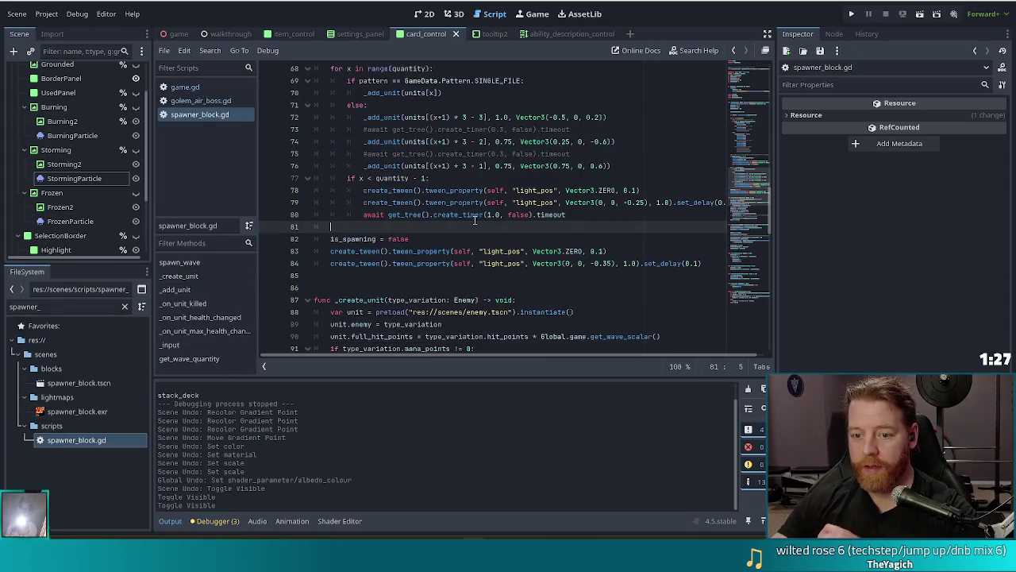
{"action": "left_click", "coordinate": [521, 204]}
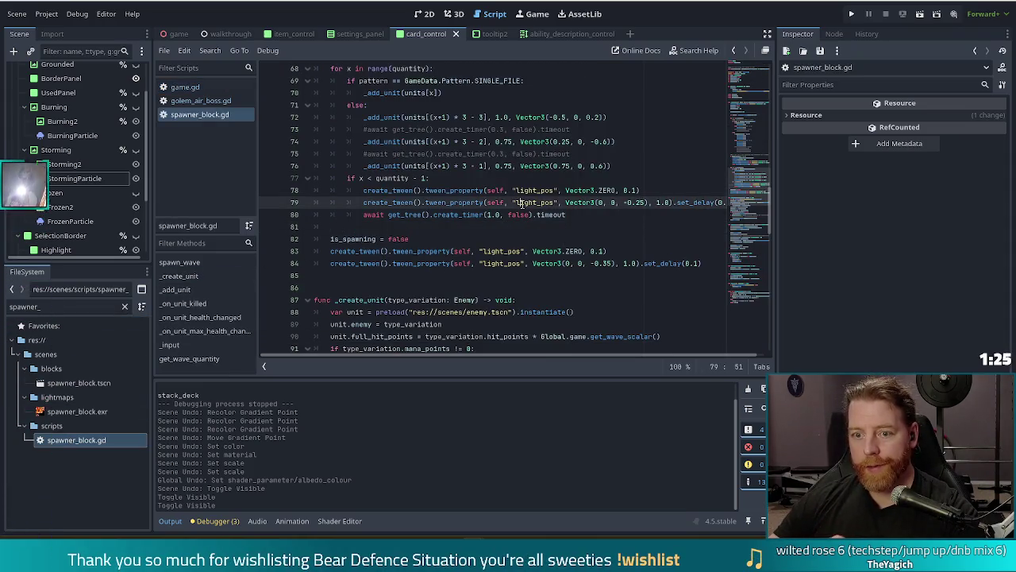
{"action": "scroll", "coordinate": [524, 204], "scroll_direction": "up", "scroll_amount": 12}
{"action": "scroll", "coordinate": [538, 206], "scroll_direction": "up", "scroll_amount": 1}
{"action": "left_click", "coordinate": [461, 166]}
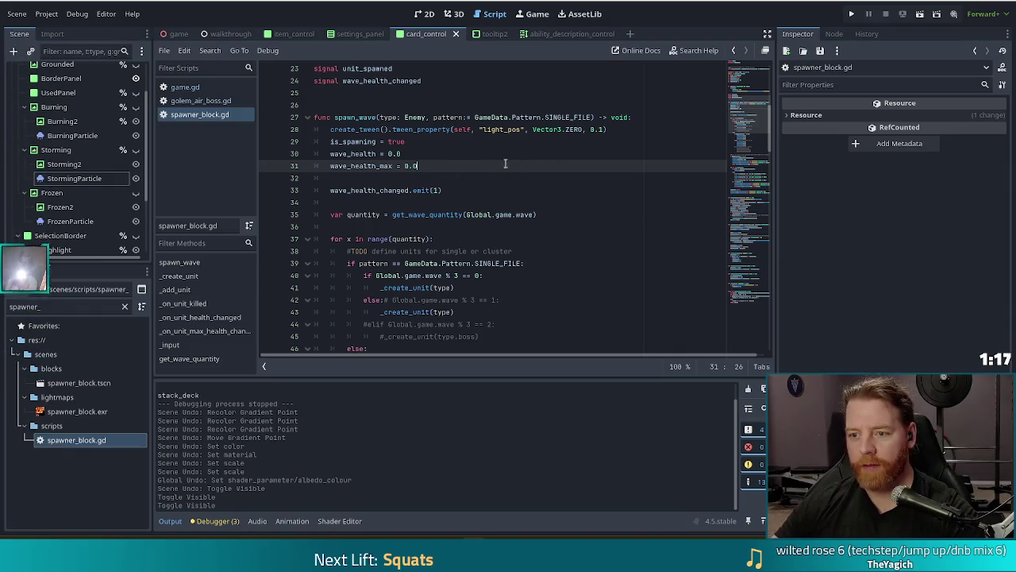
Step: Read through spawn_wave in spawner_block.gd: is_spawning set true, wave health reset, wave_health_changed(1) emitted
{"action": "scroll", "coordinate": [492, 158], "scroll_direction": "down", "scroll_amount": 3}
{"action": "scroll", "coordinate": [490, 156], "scroll_direction": "up", "scroll_amount": 2}
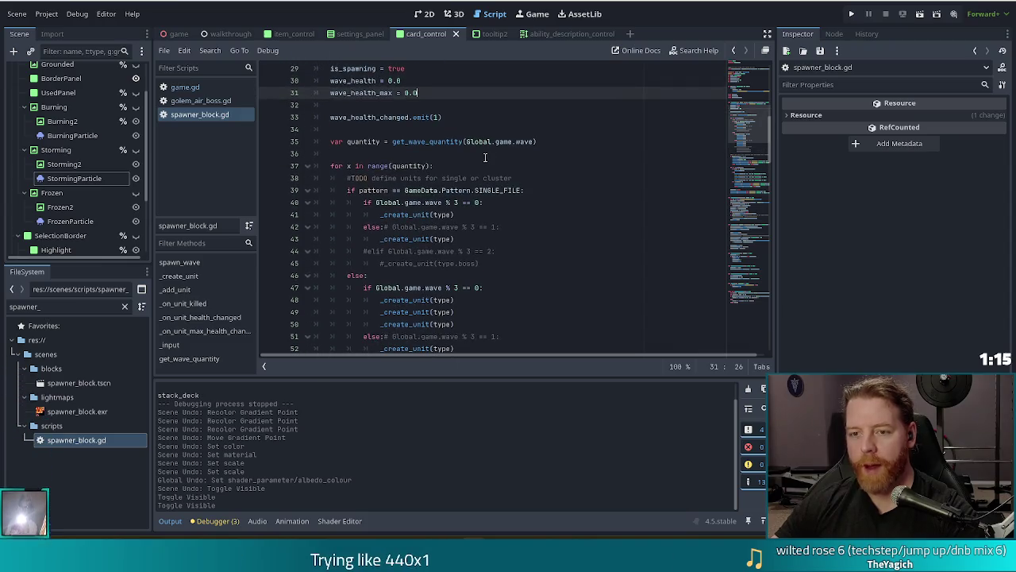
{"action": "scroll", "coordinate": [486, 157], "scroll_direction": "up", "scroll_amount": 2}
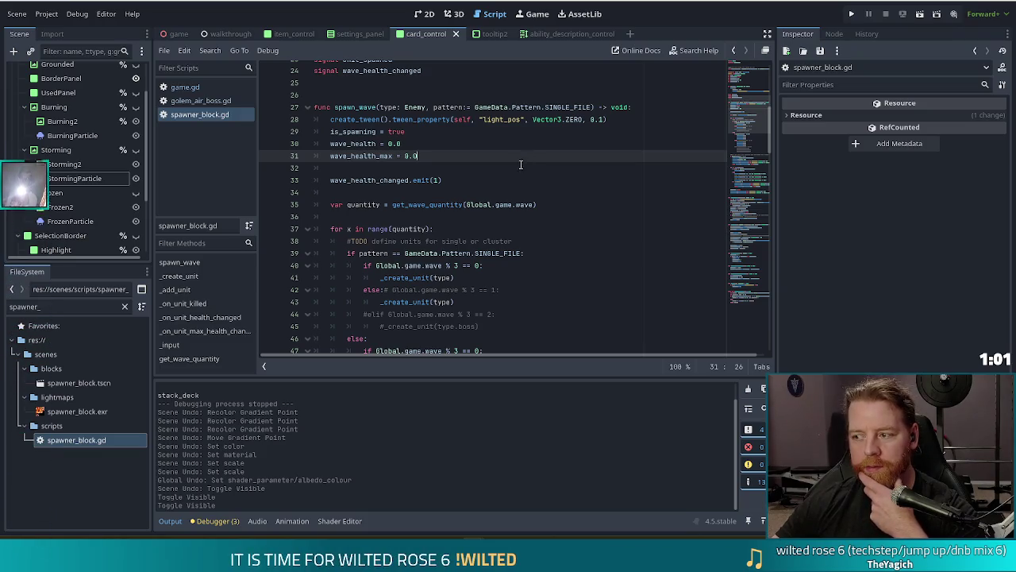
{"action": "scroll", "coordinate": [518, 164], "scroll_direction": "down", "scroll_amount": 1}
{"action": "scroll", "coordinate": [517, 151], "scroll_direction": "up", "scroll_amount": 2}
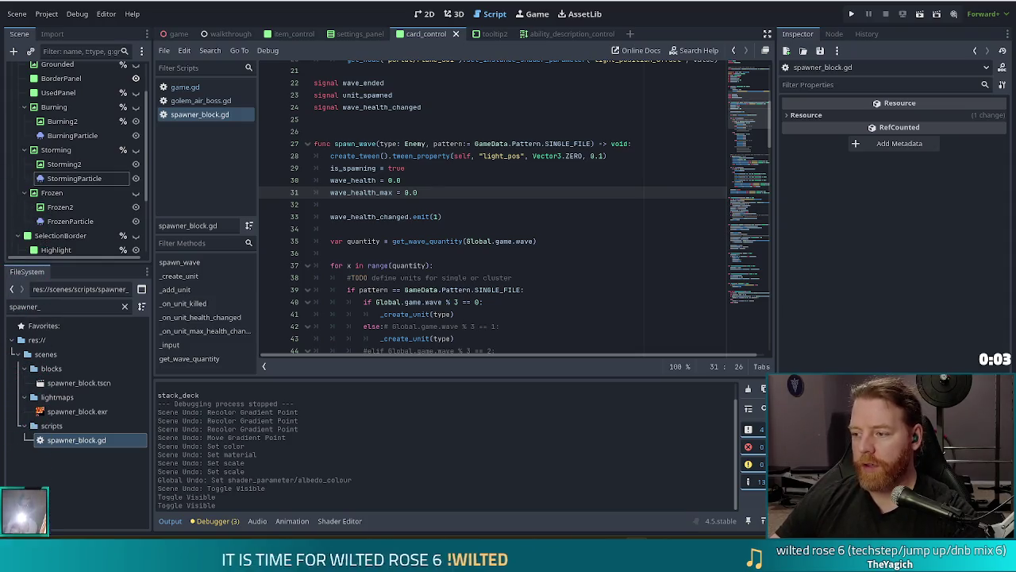
{"action": "left_click", "coordinate": [429, 204]}
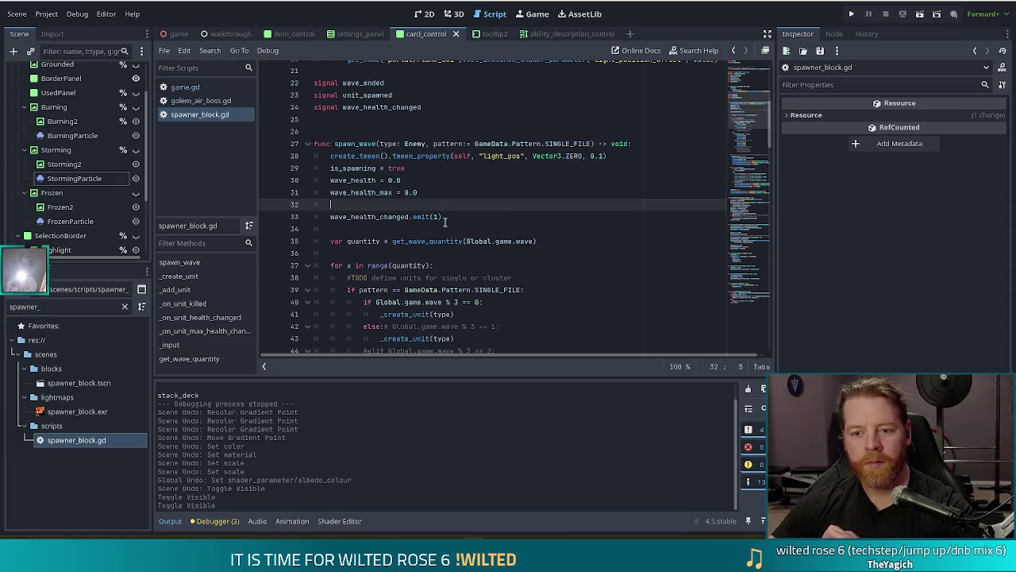
{"action": "scroll", "coordinate": [448, 208], "scroll_direction": "down", "scroll_amount": 2}
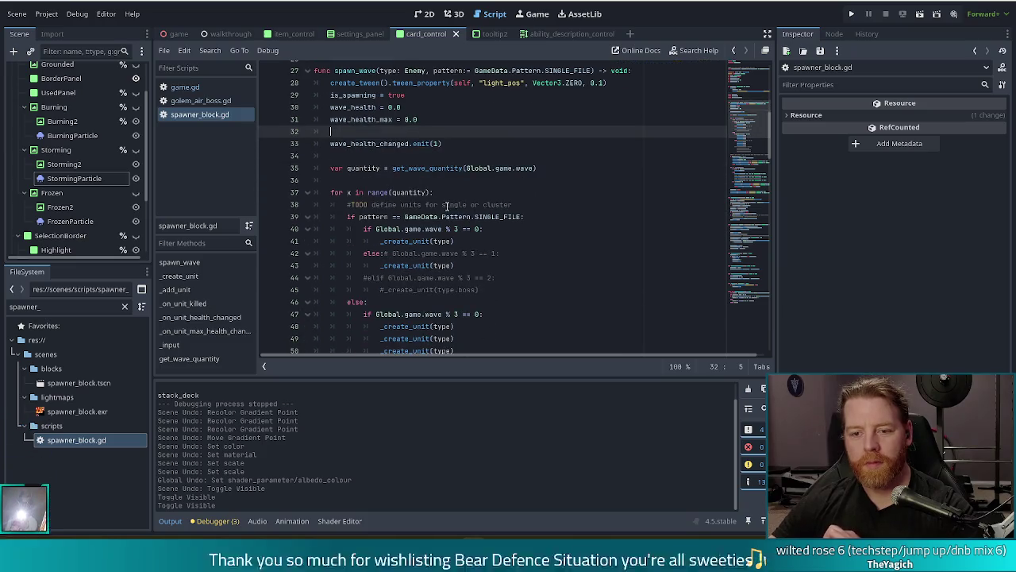
{"action": "left_click", "coordinate": [425, 108]}
{"action": "left_click", "coordinate": [433, 96]}
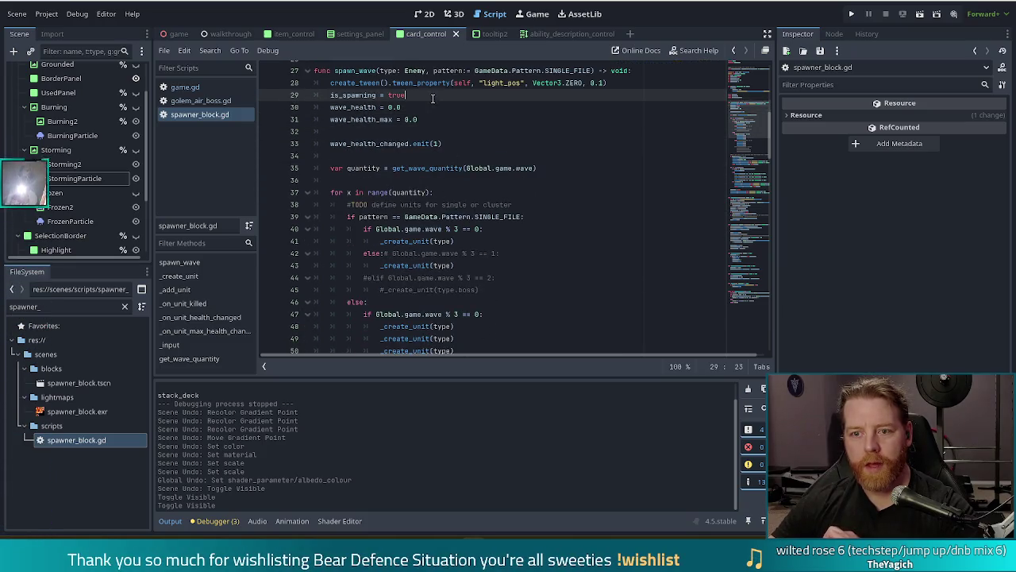
{"action": "scroll", "coordinate": [361, 95], "scroll_direction": "up", "scroll_amount": 2}
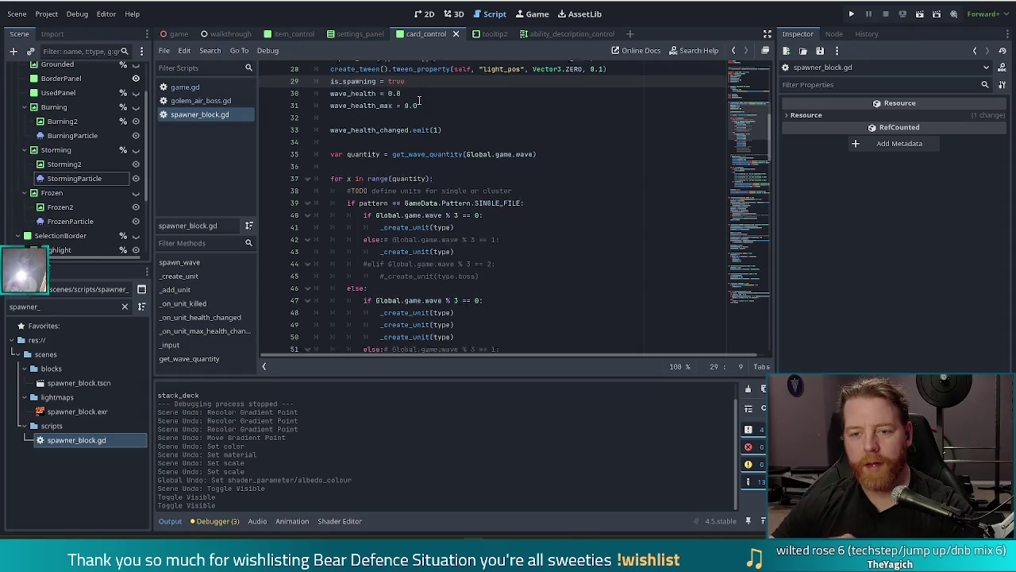
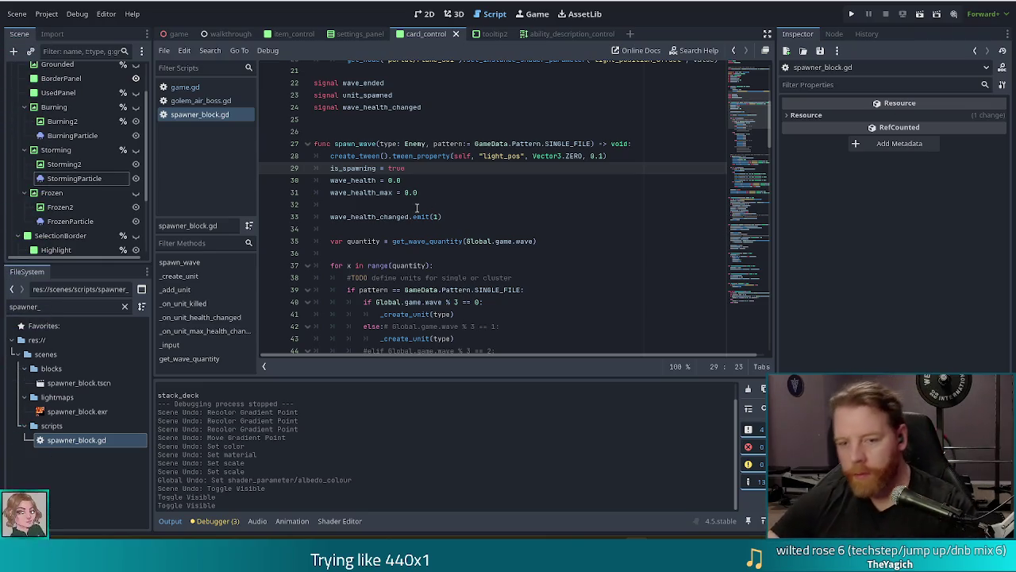
Step: Review the quantity line, the TODO comment and the wave % 3 and SINGLE_FILE pattern checks
{"action": "left_click", "coordinate": [350, 252]}
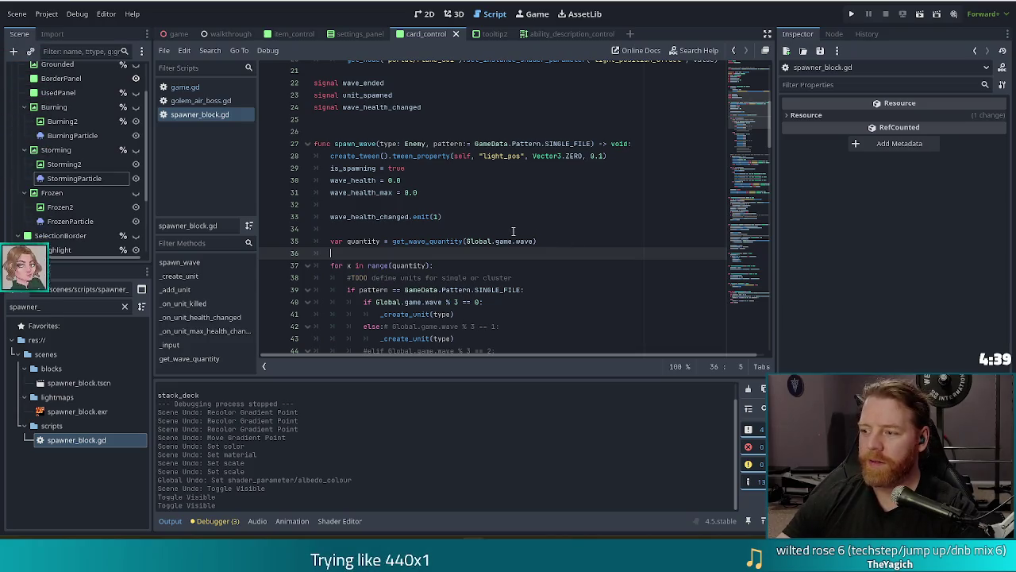
{"action": "left_click", "coordinate": [579, 242]}
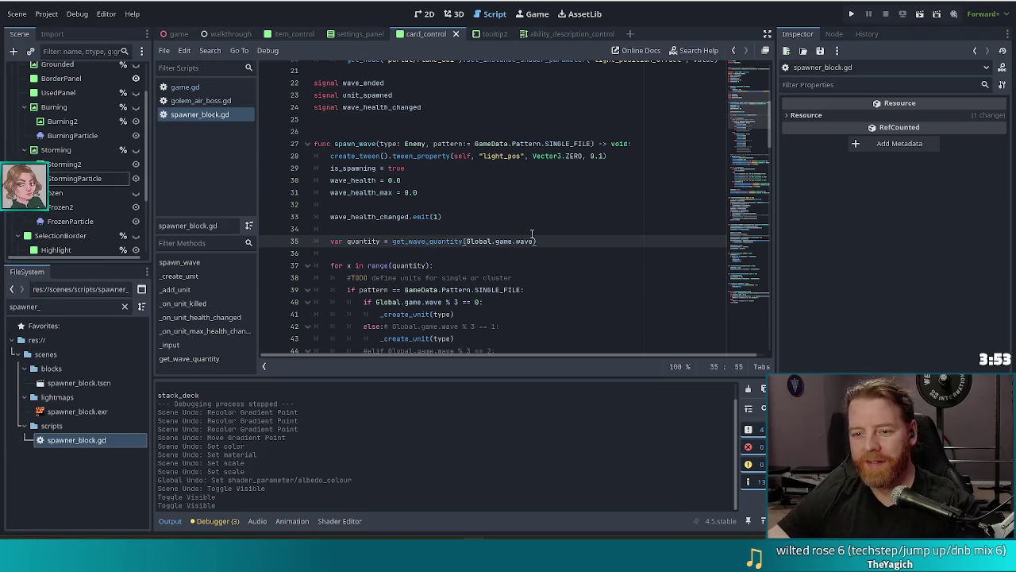
{"action": "left_click", "coordinate": [530, 276]}
{"action": "scroll", "coordinate": [537, 267], "scroll_direction": "down", "scroll_amount": 2}
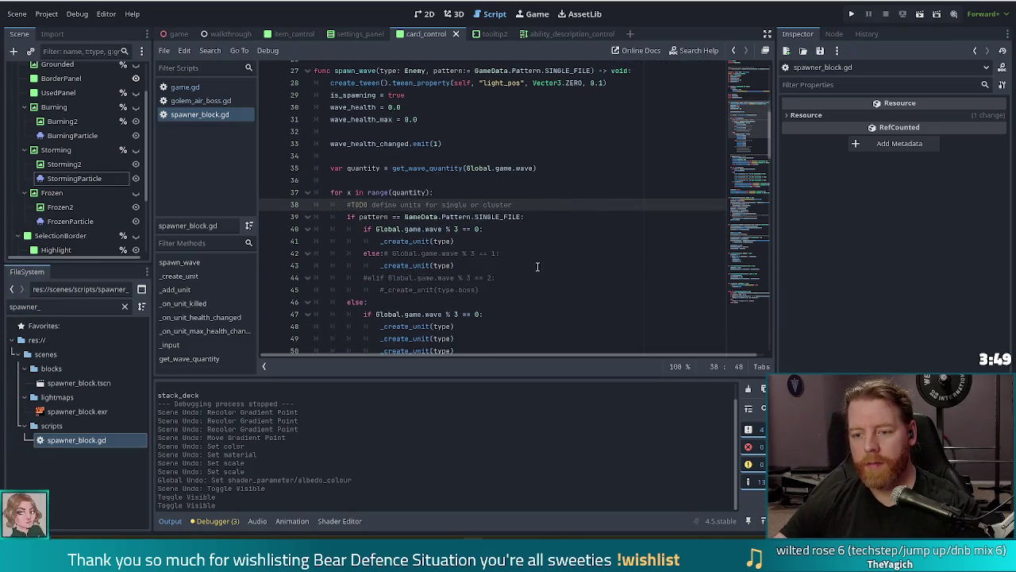
{"action": "left_click", "coordinate": [531, 204]}
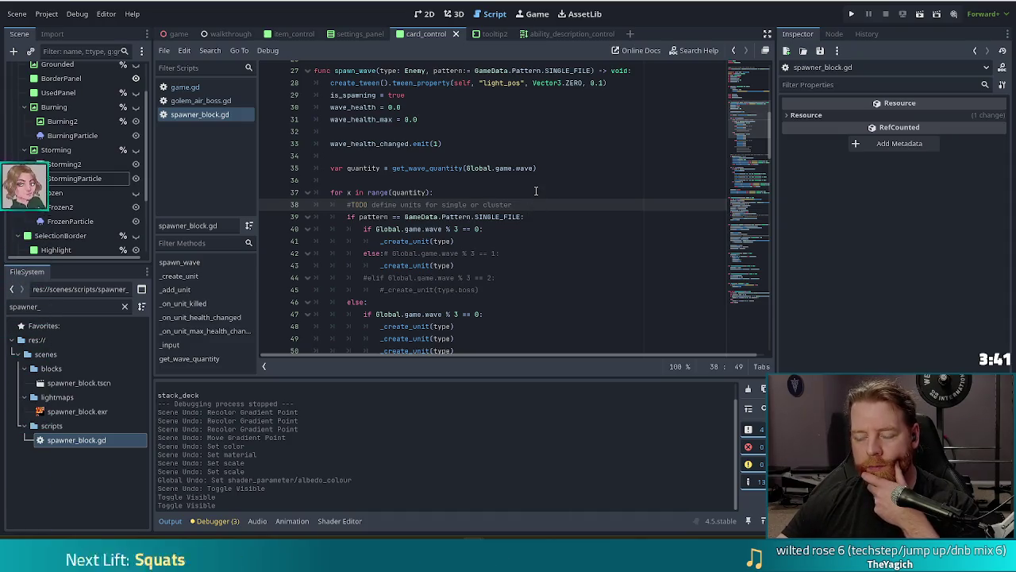
{"action": "scroll", "coordinate": [534, 198], "scroll_direction": "down", "scroll_amount": 2}
{"action": "scroll", "coordinate": [532, 196], "scroll_direction": "down", "scroll_amount": 2}
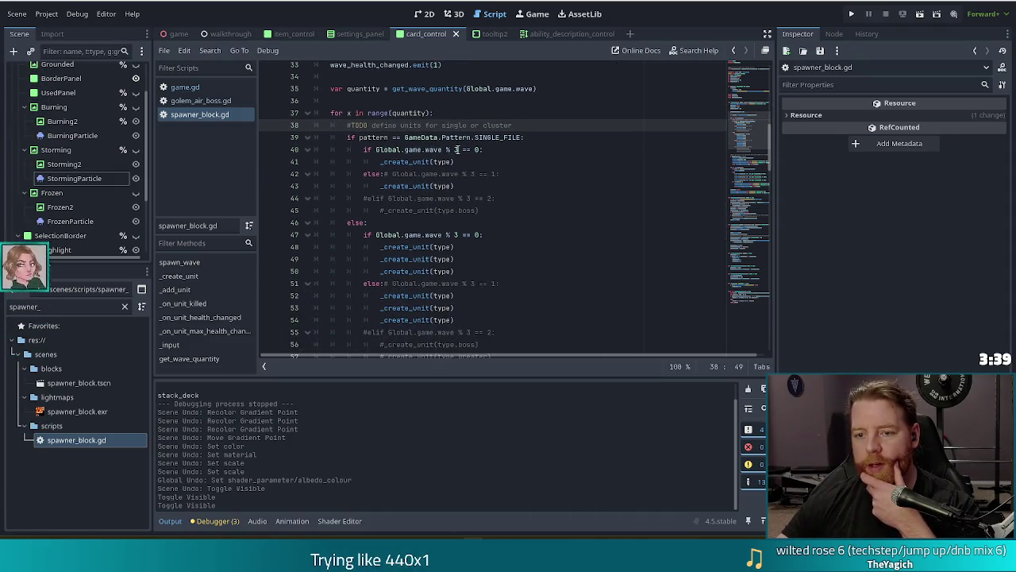
{"action": "left_click", "coordinate": [458, 149]}
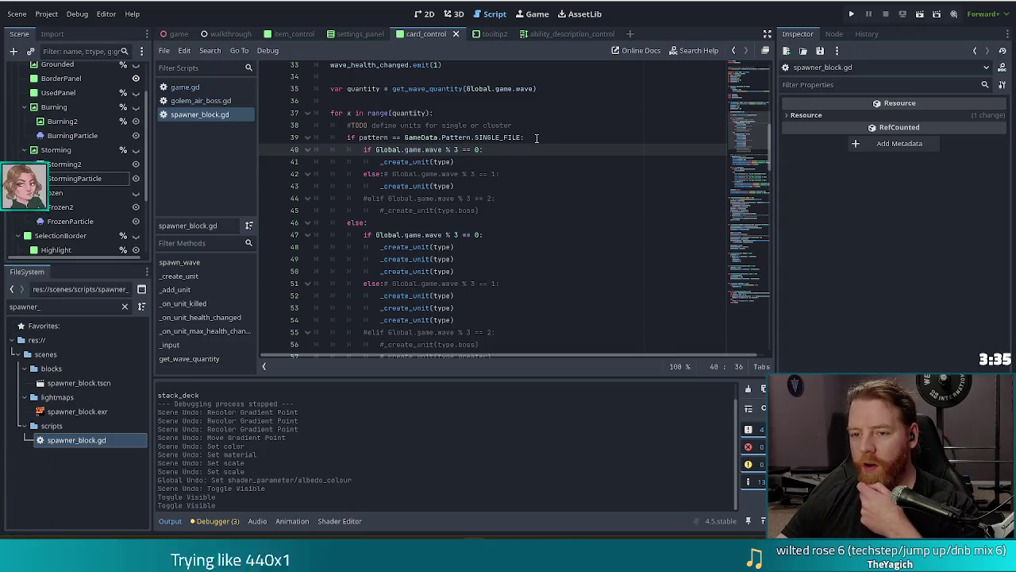
{"action": "left_click", "coordinate": [537, 137]}
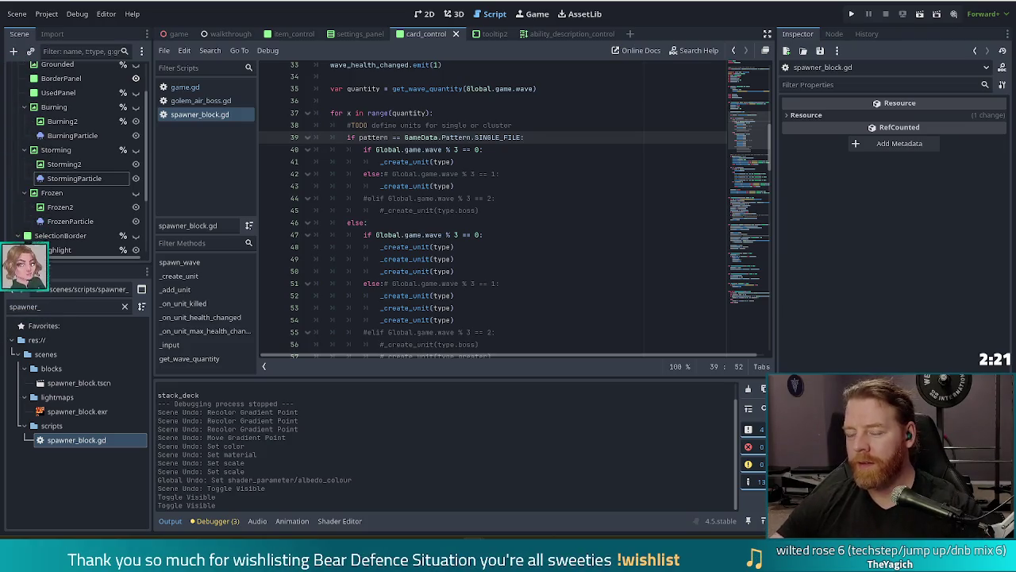
Step: Delete the trailing colon from the commented wave % 3 == 1 condition on line 42
{"action": "left_click", "coordinate": [552, 174]}
{"action": "key", "text": "BackSpace"}
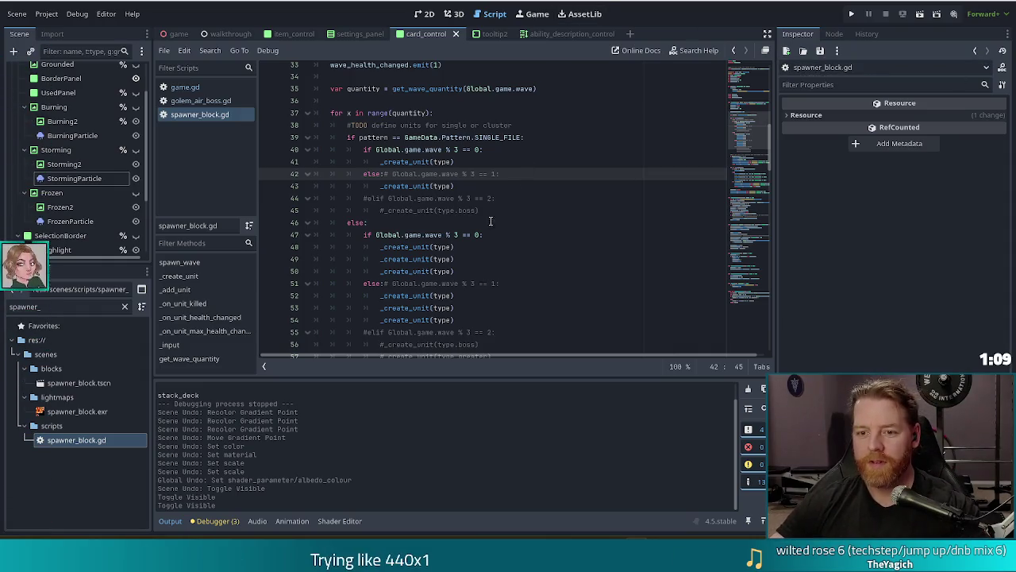
{"action": "key", "text": "Down"}
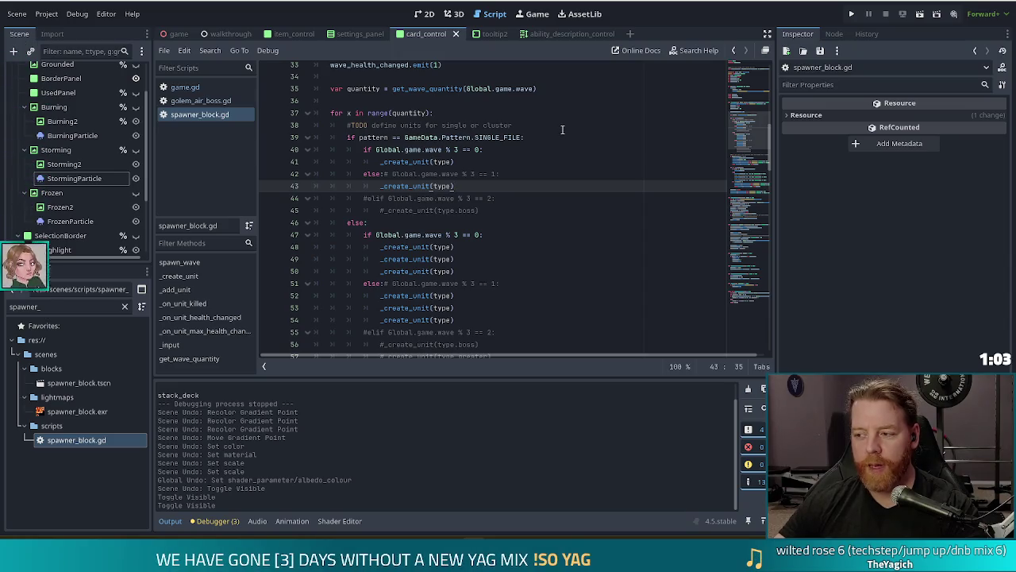
{"action": "left_click", "coordinate": [434, 137]}
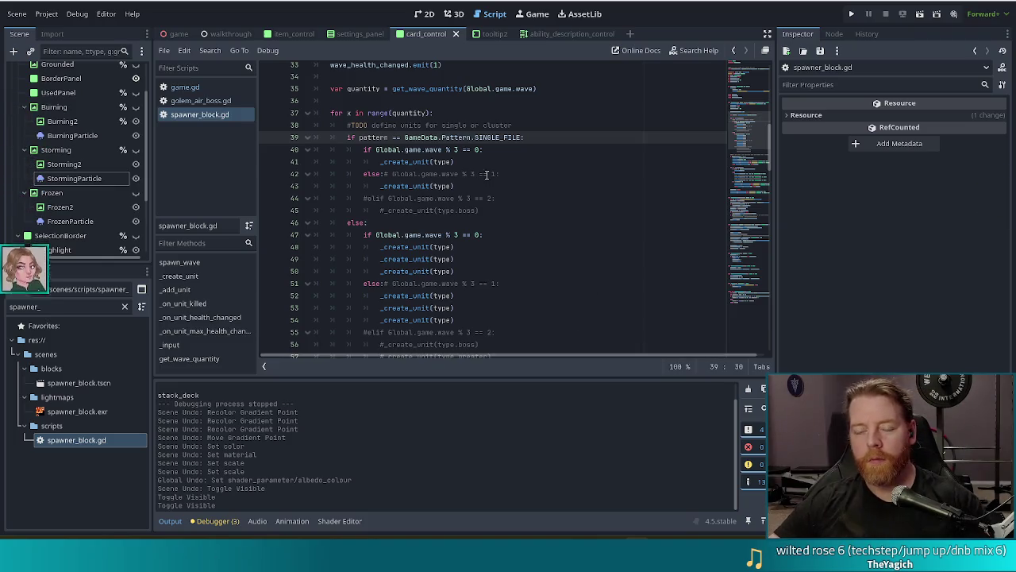
Step: Scroll up from the _create_unit(type) call on line 41 and switch to the Bluesky browser window
{"action": "left_click", "coordinate": [488, 162]}
{"action": "scroll", "coordinate": [498, 160], "scroll_direction": "up", "scroll_amount": 3}
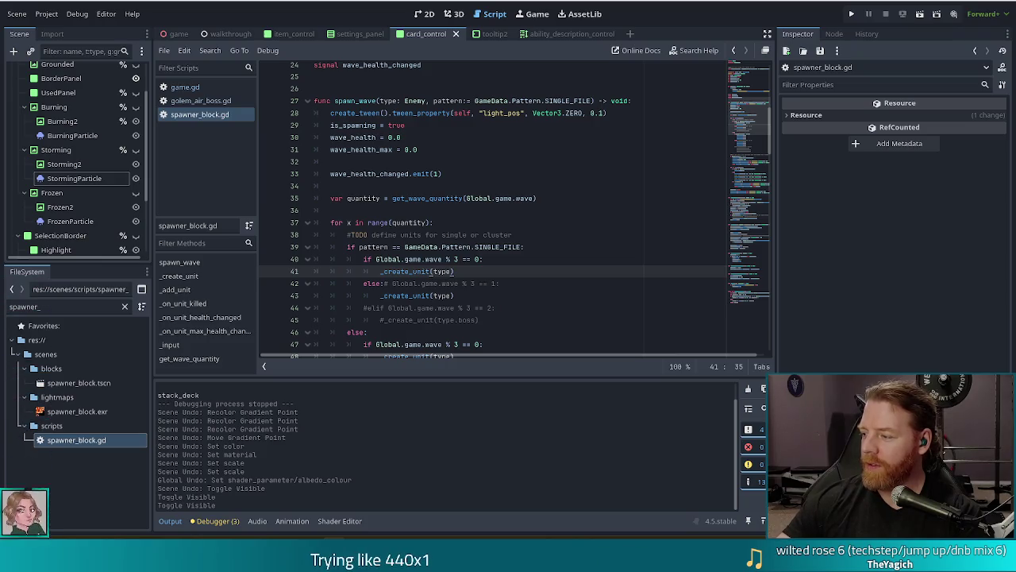
{"action": "key", "text": "alt+Tab"}
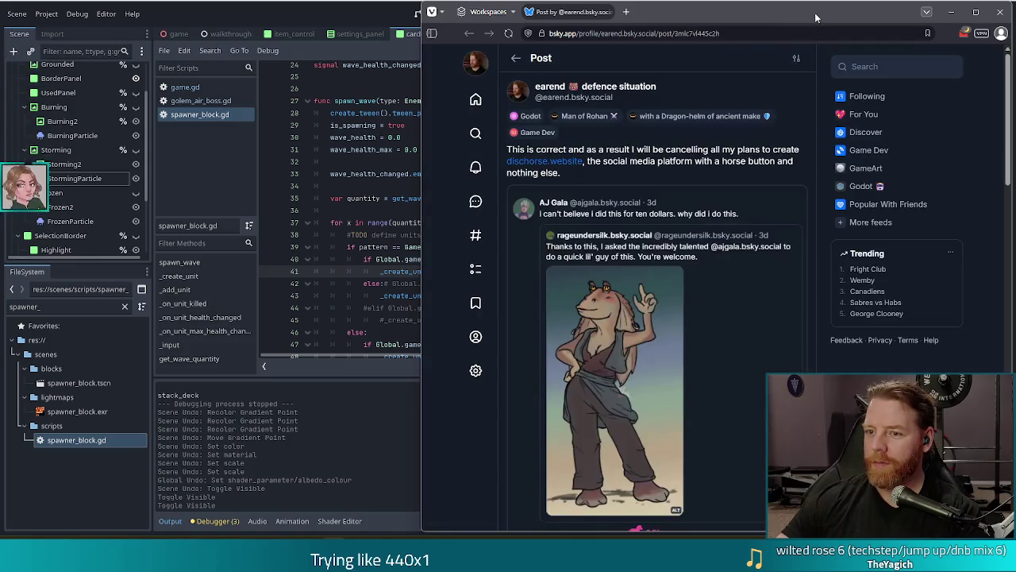
Step: Read through the Bluesky post, then close the browser to return to spawner_block.gd
{"action": "left_click_drag", "start_coordinate": [816, 18], "coordinate": [654, 15]}
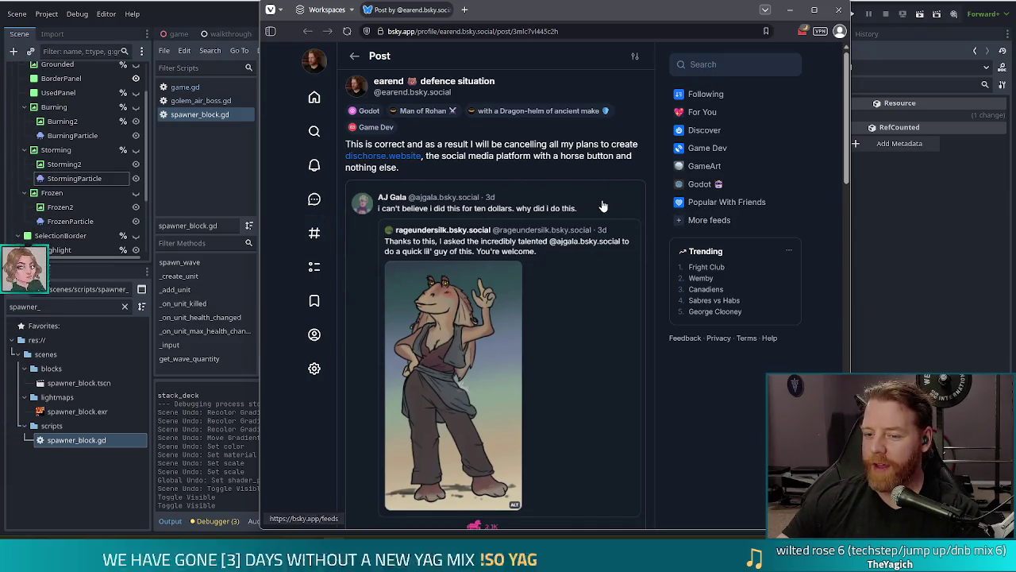
{"action": "scroll", "coordinate": [630, 424], "scroll_direction": "down", "scroll_amount": 1}
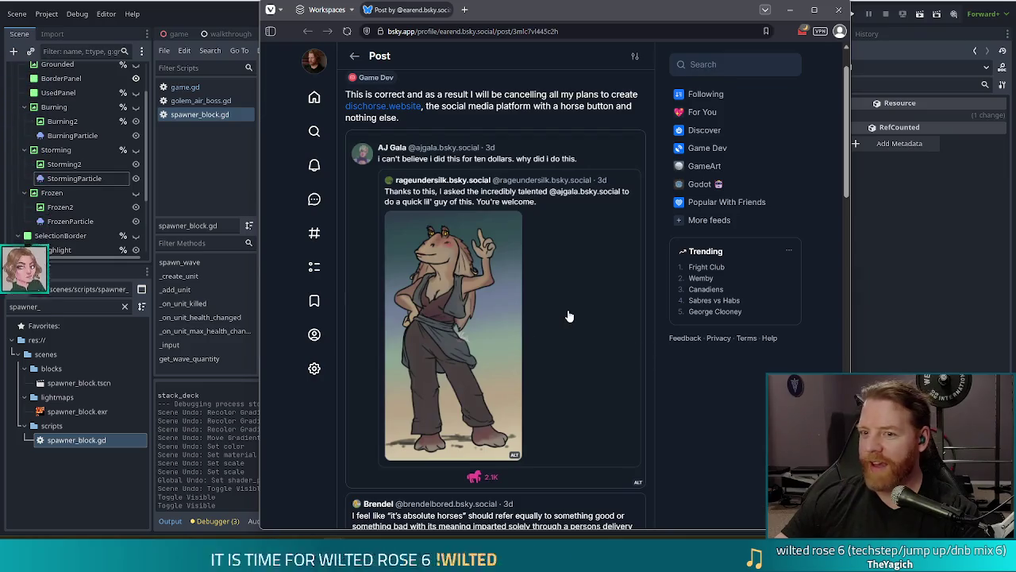
{"action": "scroll", "coordinate": [569, 316], "scroll_direction": "up", "scroll_amount": 1}
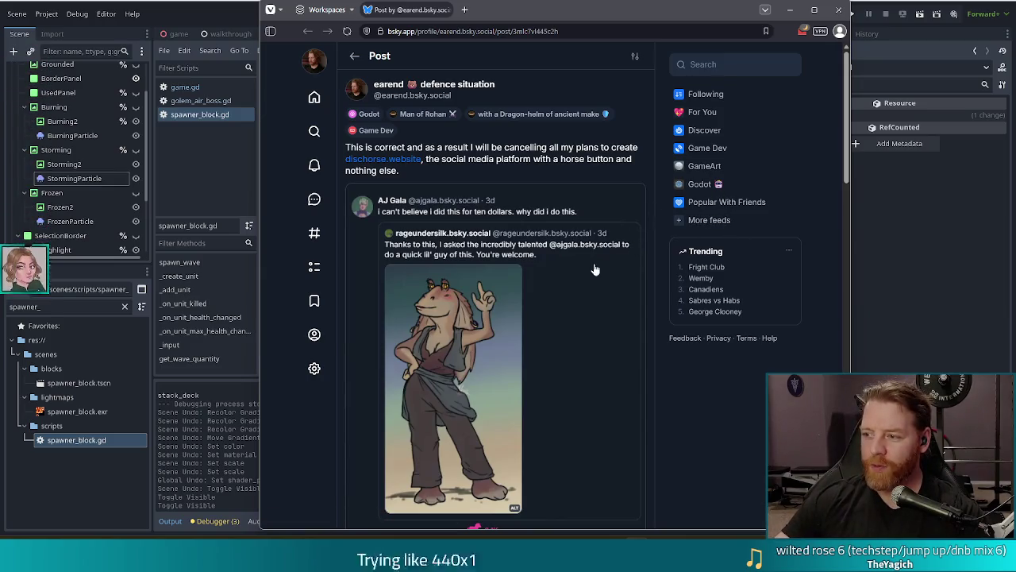
{"action": "scroll", "coordinate": [566, 152], "scroll_direction": "down", "scroll_amount": 1}
{"action": "scroll", "coordinate": [567, 156], "scroll_direction": "down", "scroll_amount": 2}
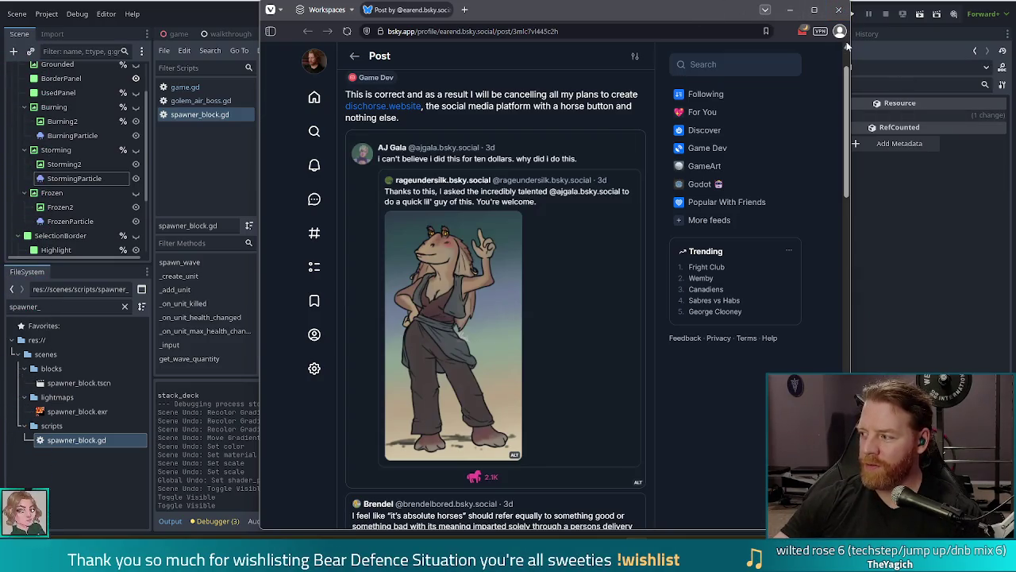
{"action": "left_click", "coordinate": [836, 10]}
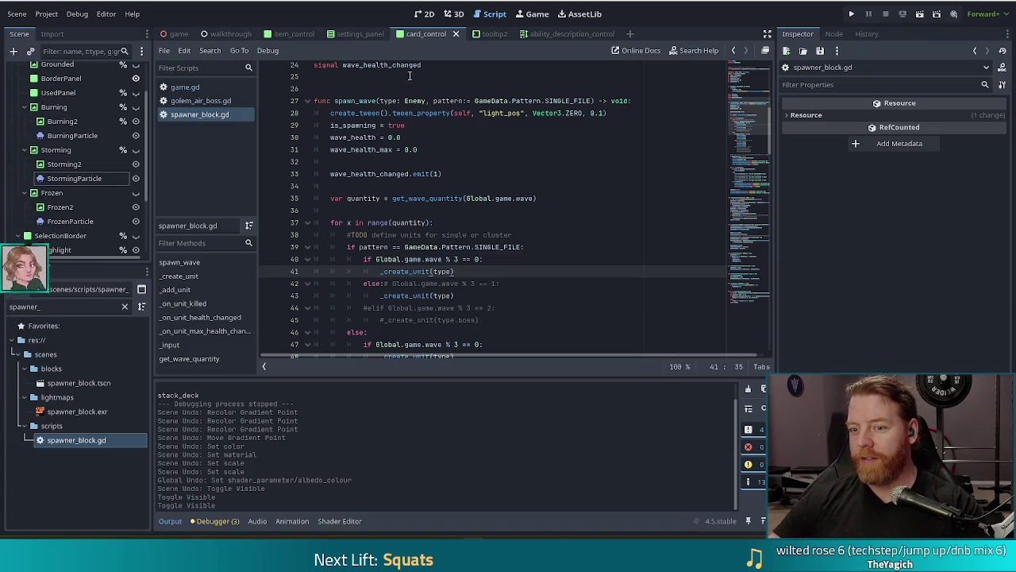
{"action": "left_click", "coordinate": [546, 229]}
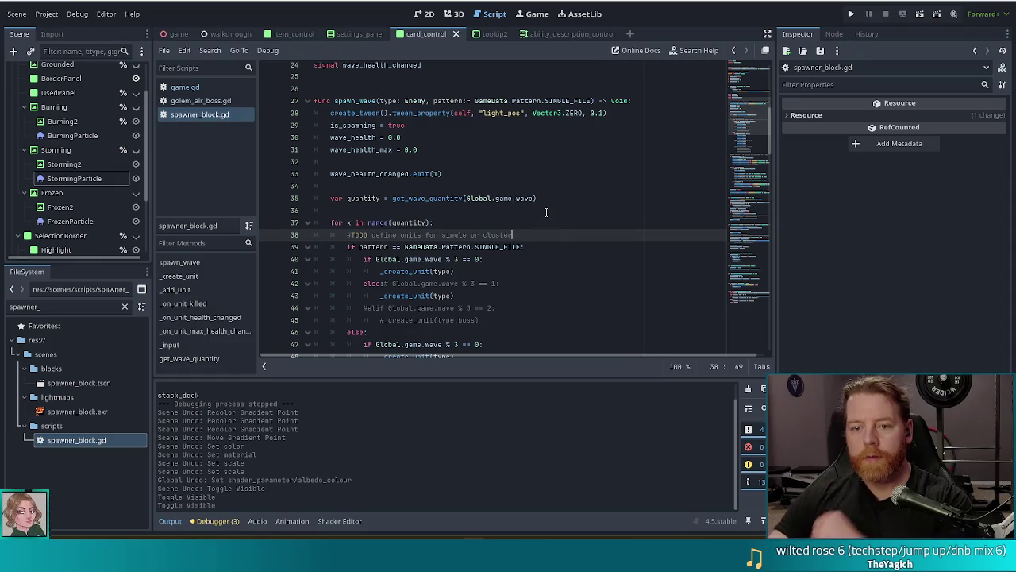
{"action": "left_click", "coordinate": [434, 125]}
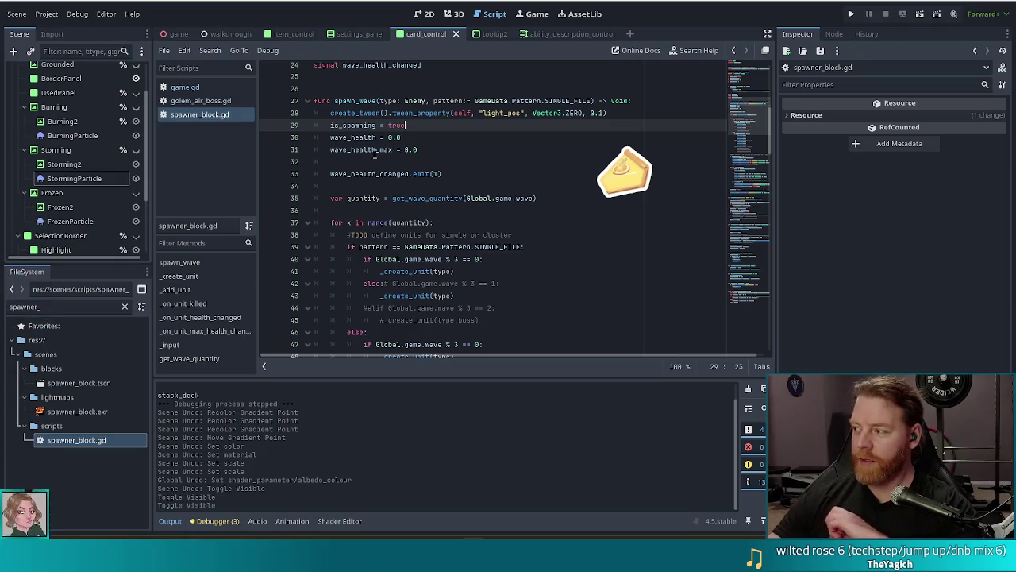
{"action": "left_click", "coordinate": [542, 186]}
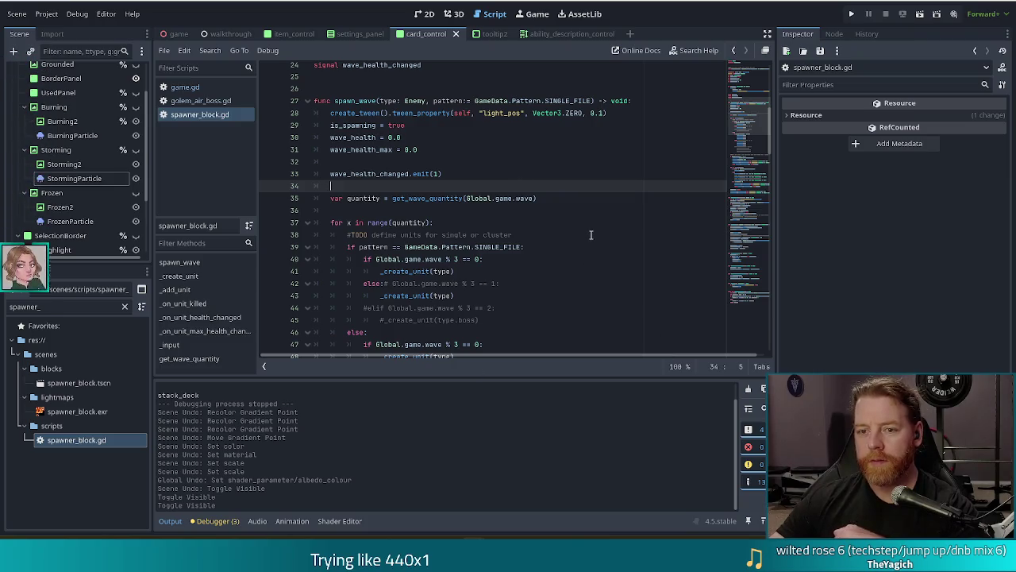
{"action": "left_click", "coordinate": [559, 149]}
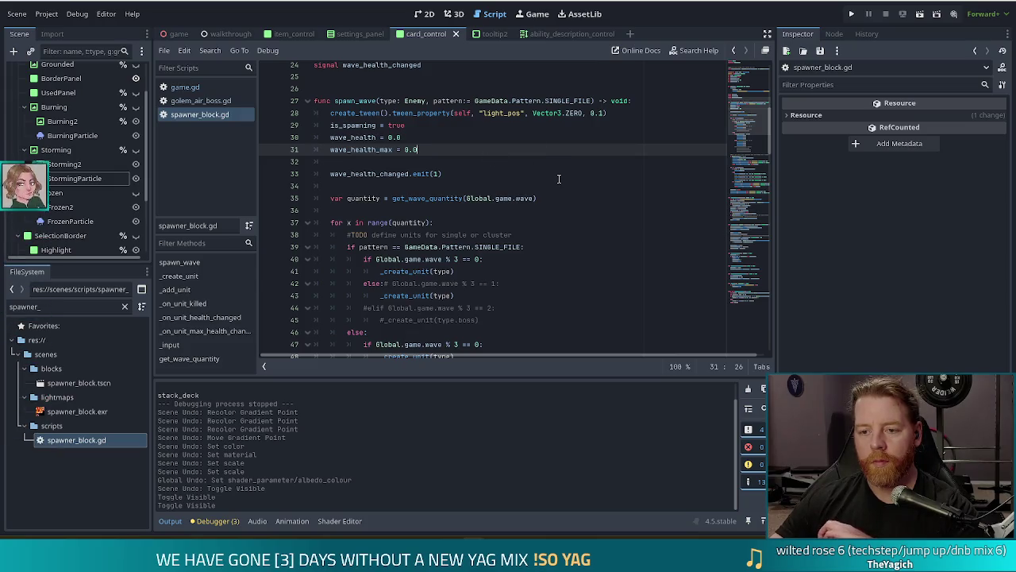
{"action": "scroll", "coordinate": [559, 178], "scroll_direction": "down", "scroll_amount": 2}
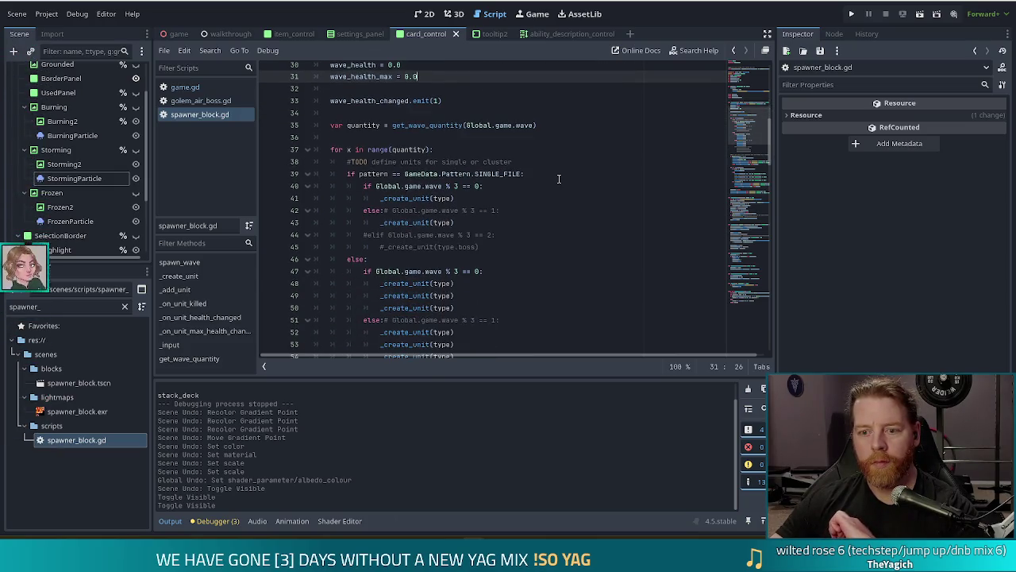
{"action": "scroll", "coordinate": [560, 171], "scroll_direction": "up", "scroll_amount": 3}
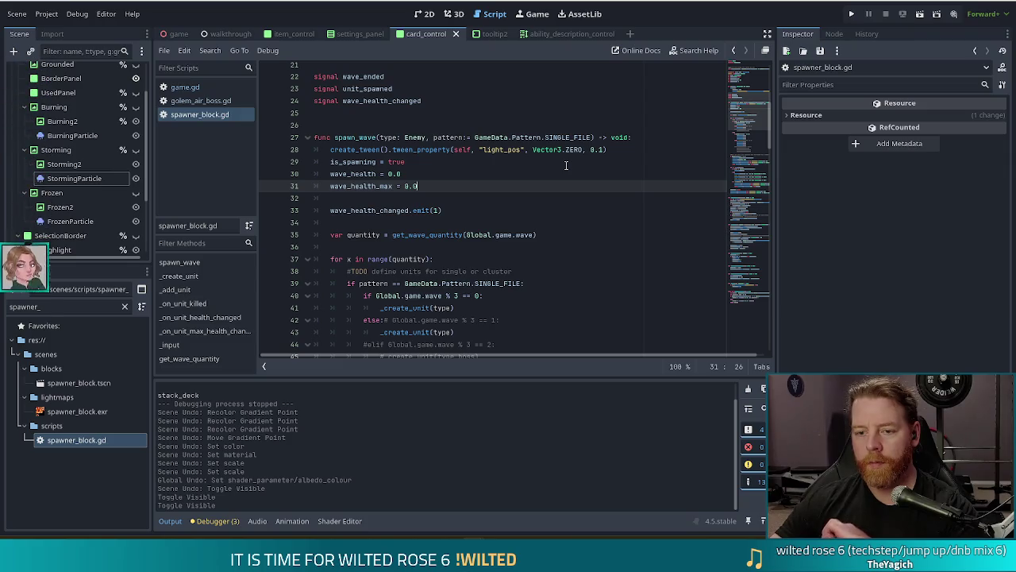
{"action": "scroll", "coordinate": [566, 166], "scroll_direction": "down", "scroll_amount": 1}
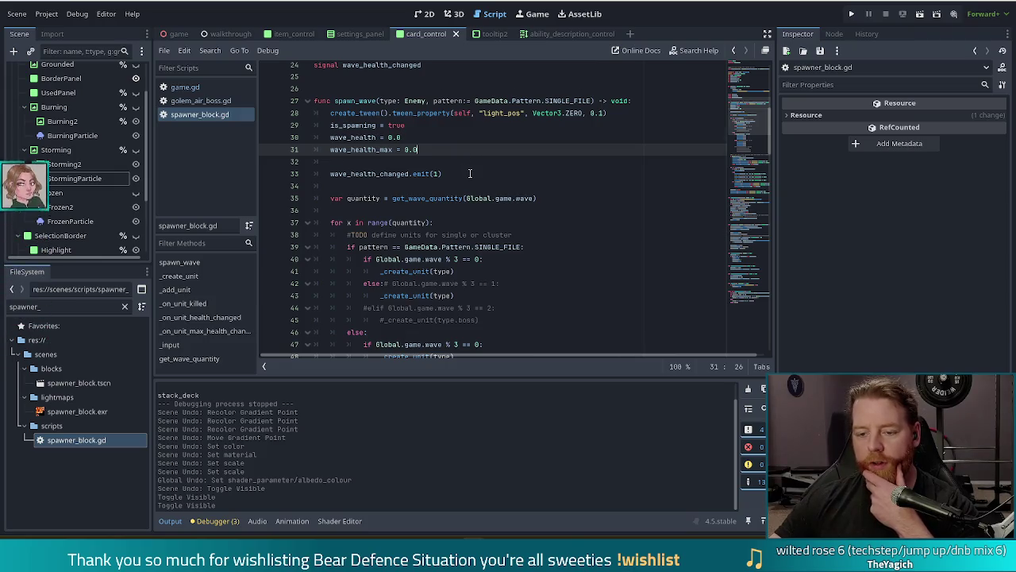
{"action": "scroll", "coordinate": [474, 171], "scroll_direction": "down", "scroll_amount": 4}
{"action": "scroll", "coordinate": [469, 231], "scroll_direction": "down", "scroll_amount": 2}
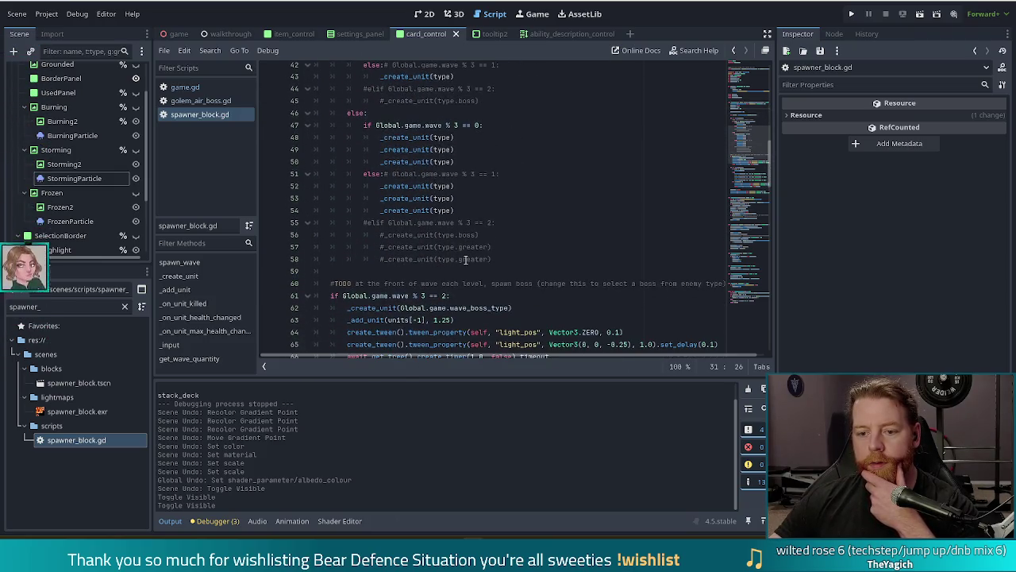
{"action": "scroll", "coordinate": [469, 254], "scroll_direction": "down", "scroll_amount": 3}
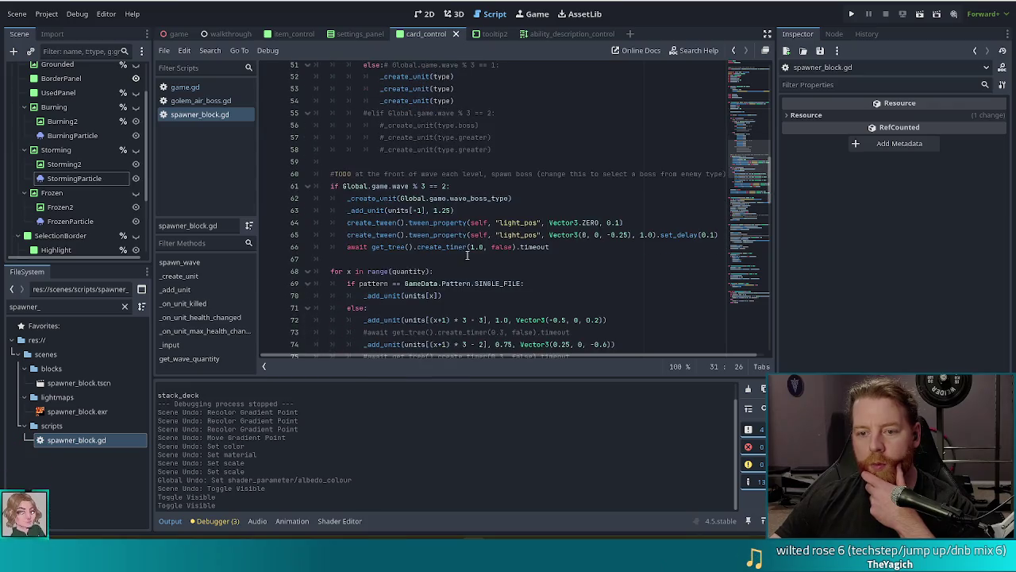
{"action": "left_click", "coordinate": [390, 211]}
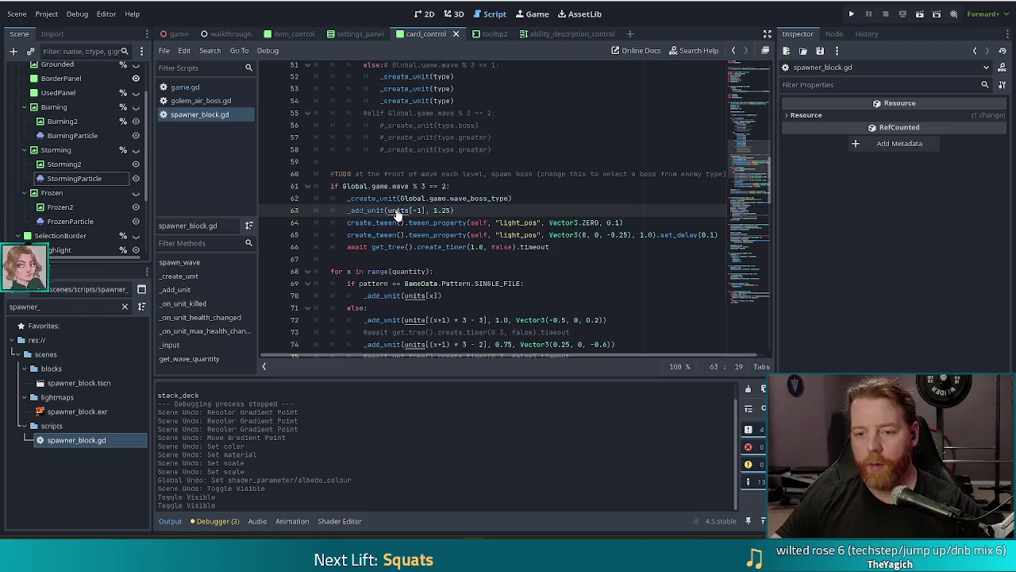
{"action": "left_click", "coordinate": [395, 210], "text": "ctrl"}
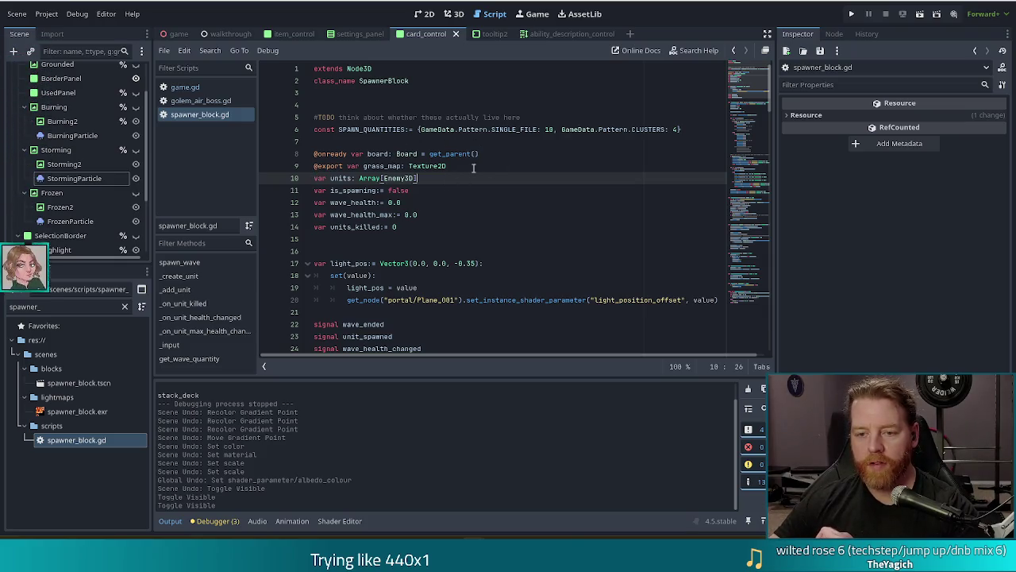
{"action": "scroll", "coordinate": [475, 164], "scroll_direction": "down", "scroll_amount": 8}
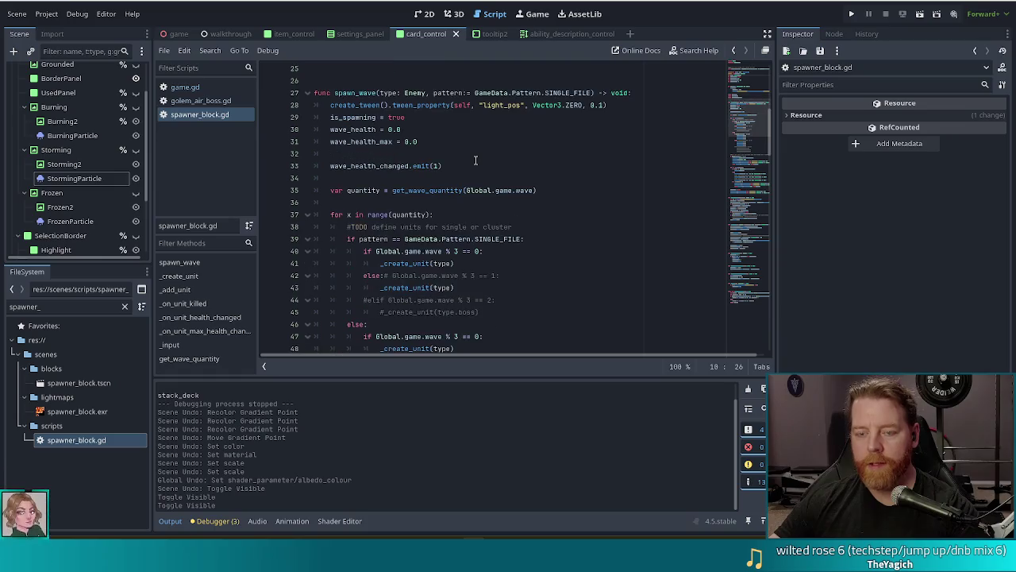
{"action": "left_click", "coordinate": [482, 144]}
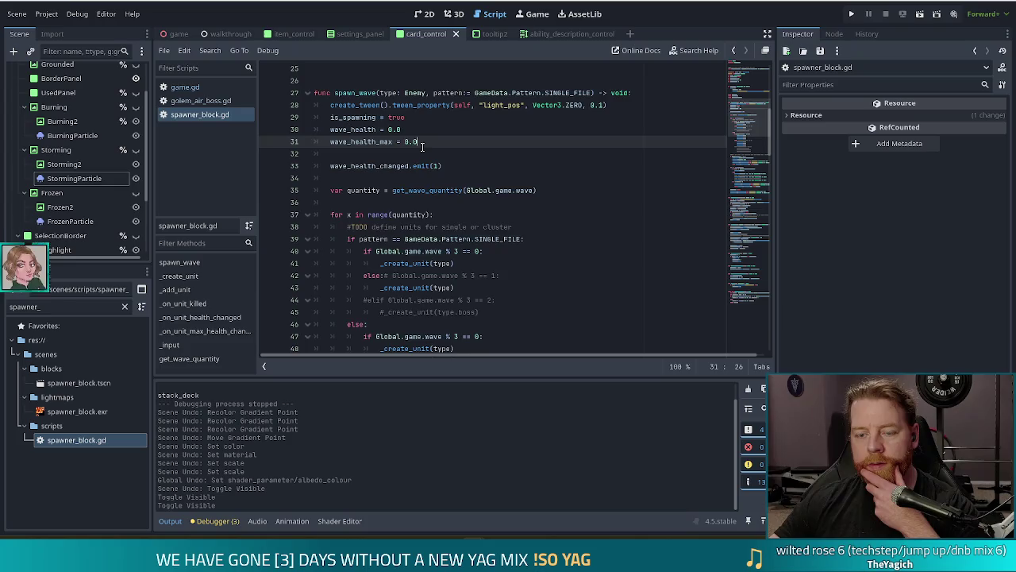
{"action": "scroll", "coordinate": [449, 238], "scroll_direction": "down", "scroll_amount": 2}
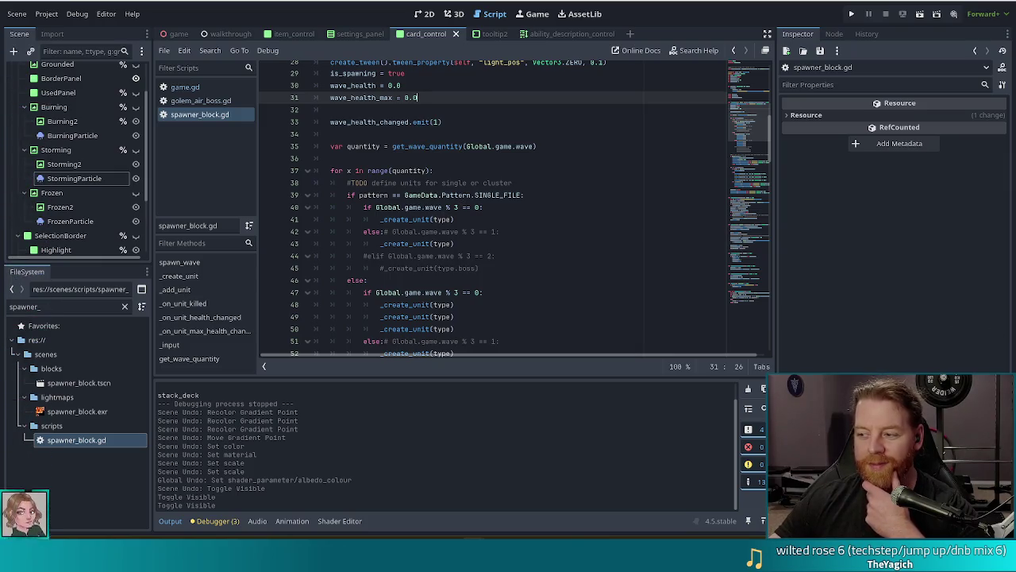
{"action": "left_click", "coordinate": [454, 195]}
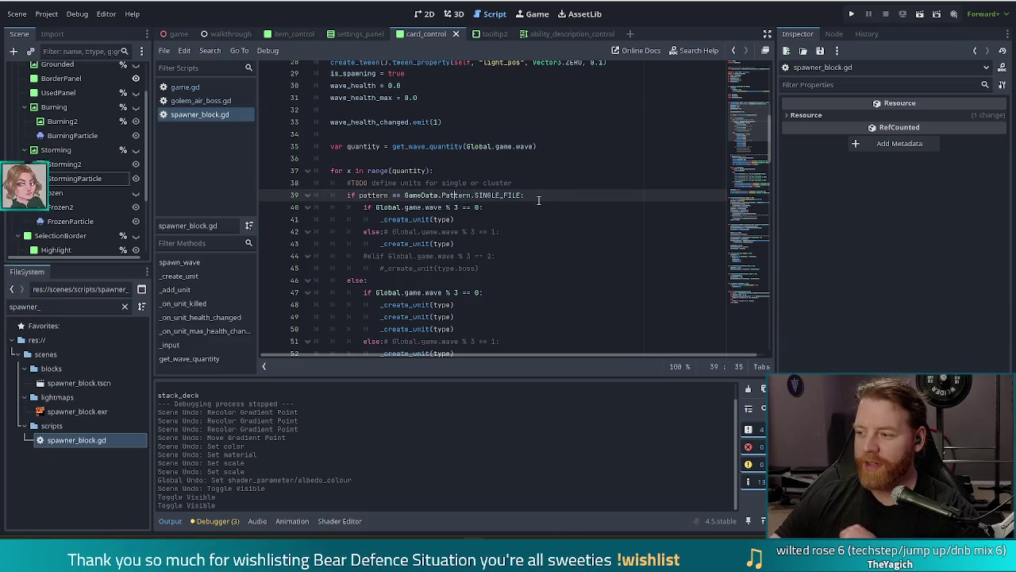
{"action": "left_click", "coordinate": [593, 201]}
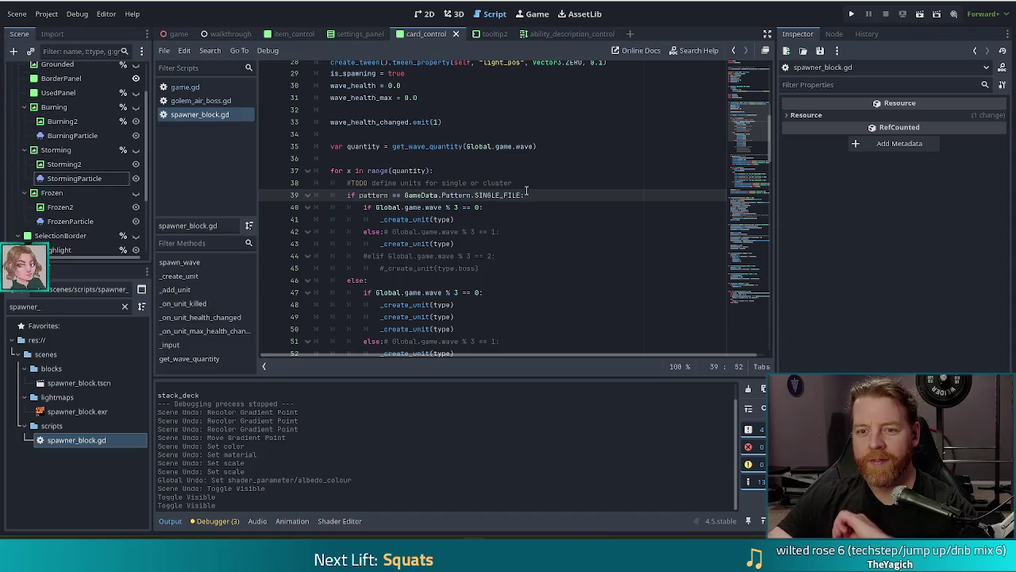
{"action": "scroll", "coordinate": [527, 192], "scroll_direction": "up", "scroll_amount": 1}
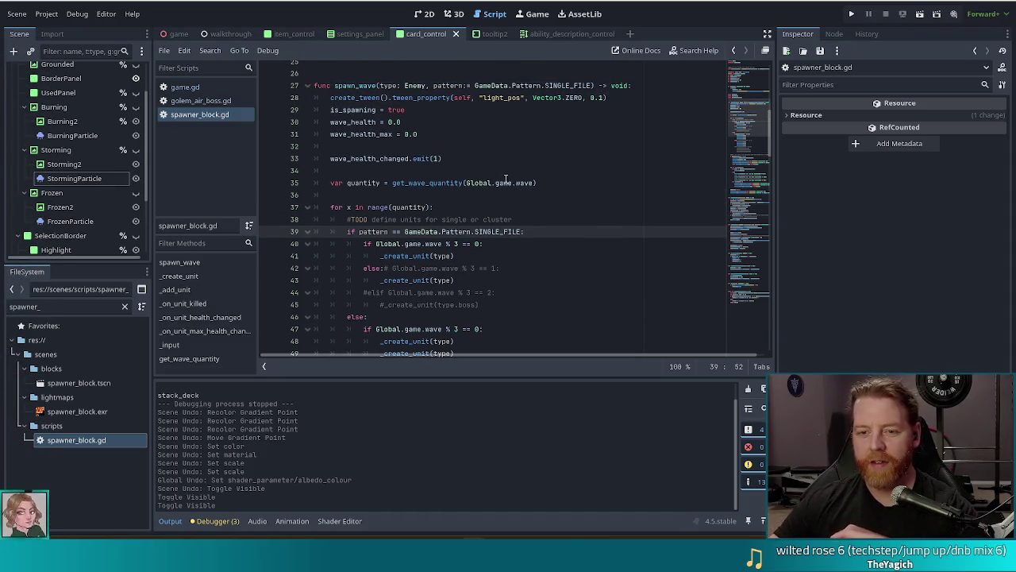
{"action": "mouse_move", "coordinate": [474, 184]}
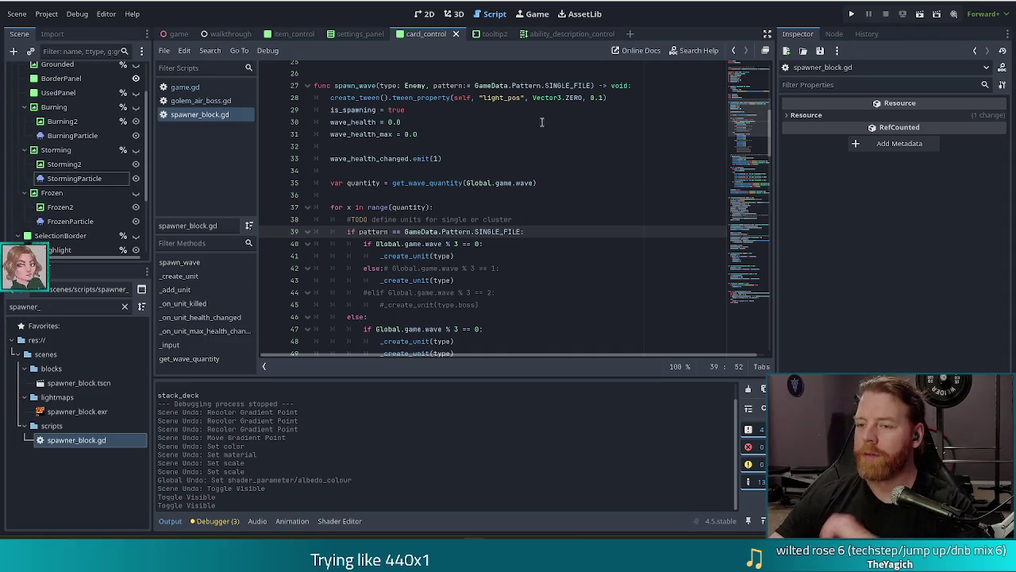
{"action": "left_click", "coordinate": [476, 152]}
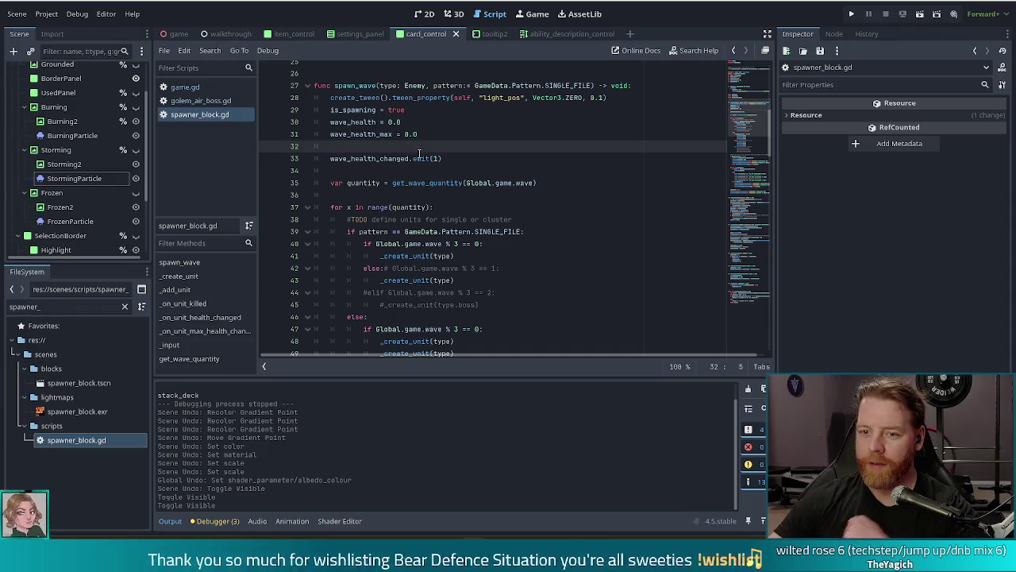
{"action": "left_click", "coordinate": [472, 154]}
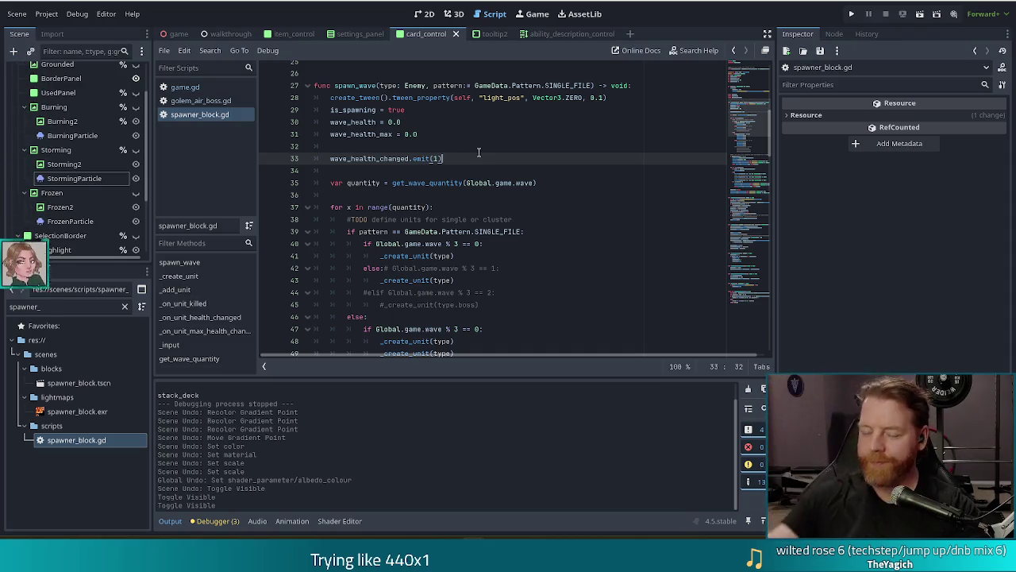
{"action": "left_click", "coordinate": [567, 186]}
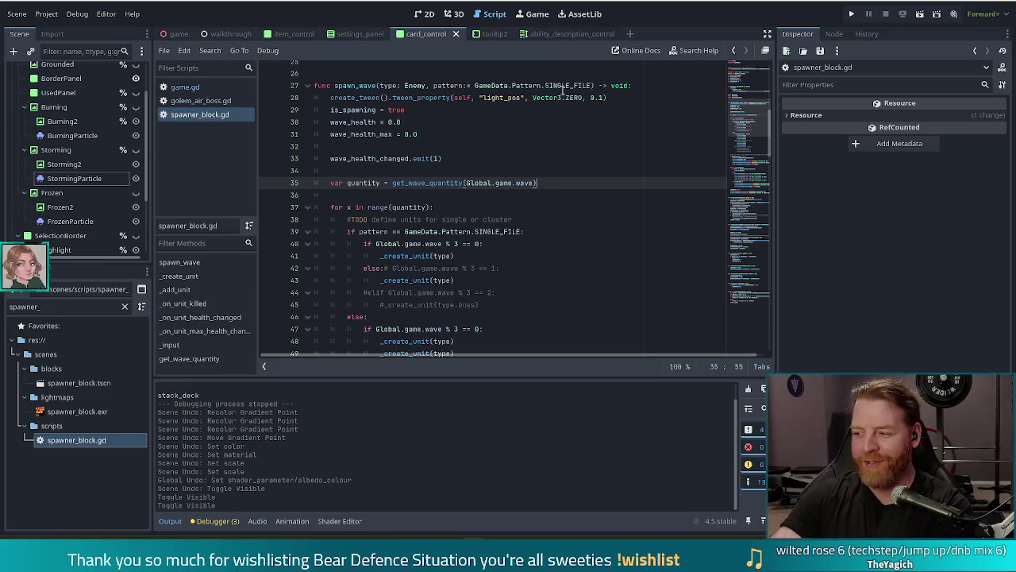
{"action": "mouse_move", "coordinate": [592, 85]}
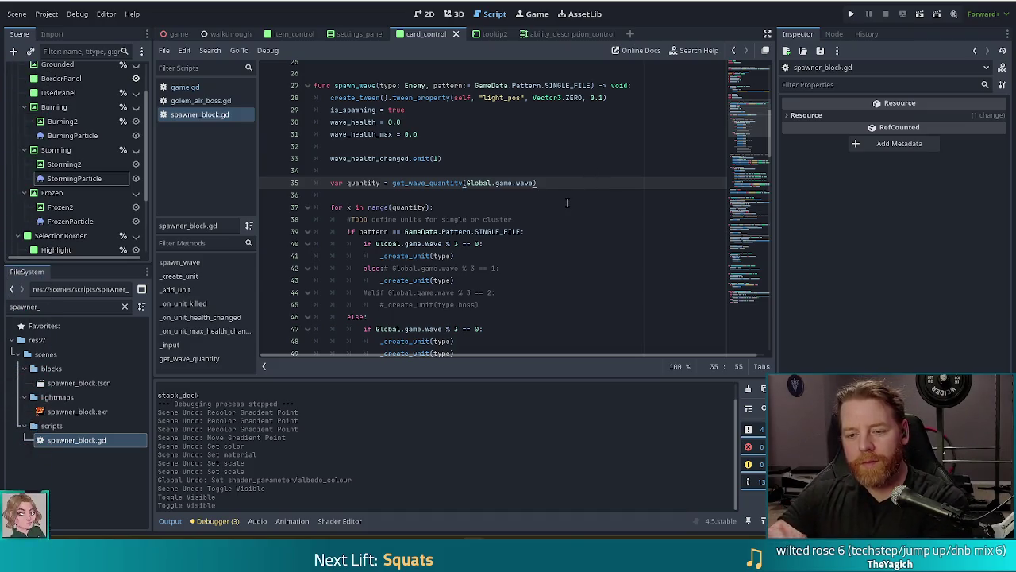
{"action": "scroll", "coordinate": [567, 202], "scroll_direction": "down", "scroll_amount": 2}
Step: Scroll past the boss spawn and tween lines to the commented timer and one-second wait between spawns
{"action": "scroll", "coordinate": [568, 194], "scroll_direction": "down", "scroll_amount": 1}
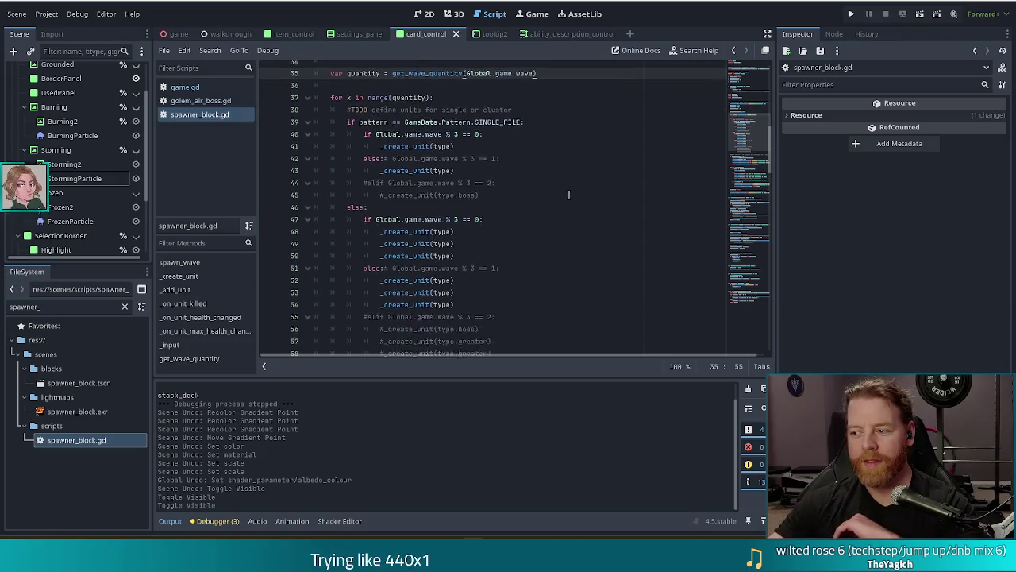
{"action": "scroll", "coordinate": [563, 186], "scroll_direction": "down", "scroll_amount": 2}
{"action": "scroll", "coordinate": [560, 177], "scroll_direction": "down", "scroll_amount": 5}
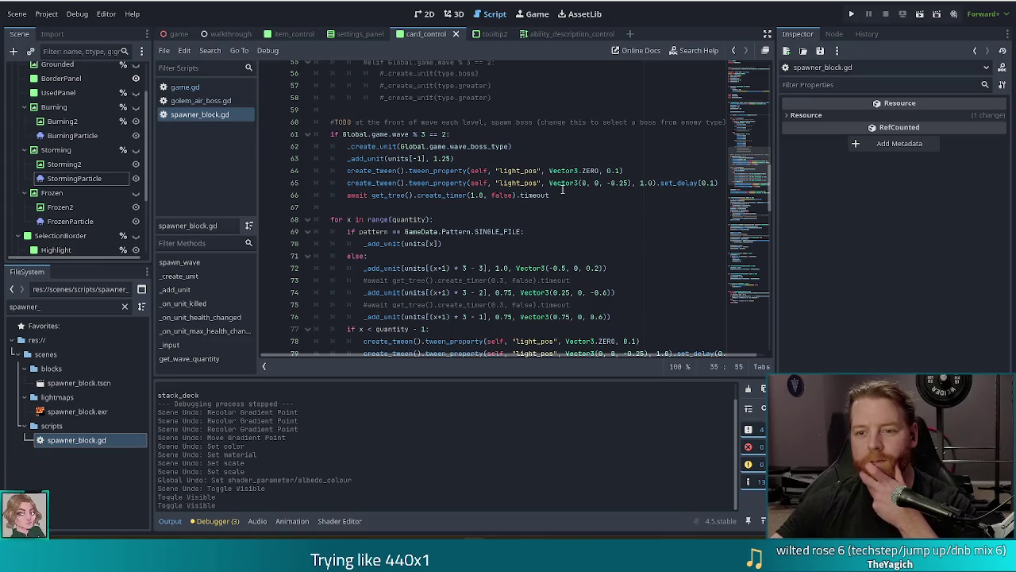
{"action": "left_click", "coordinate": [400, 146]}
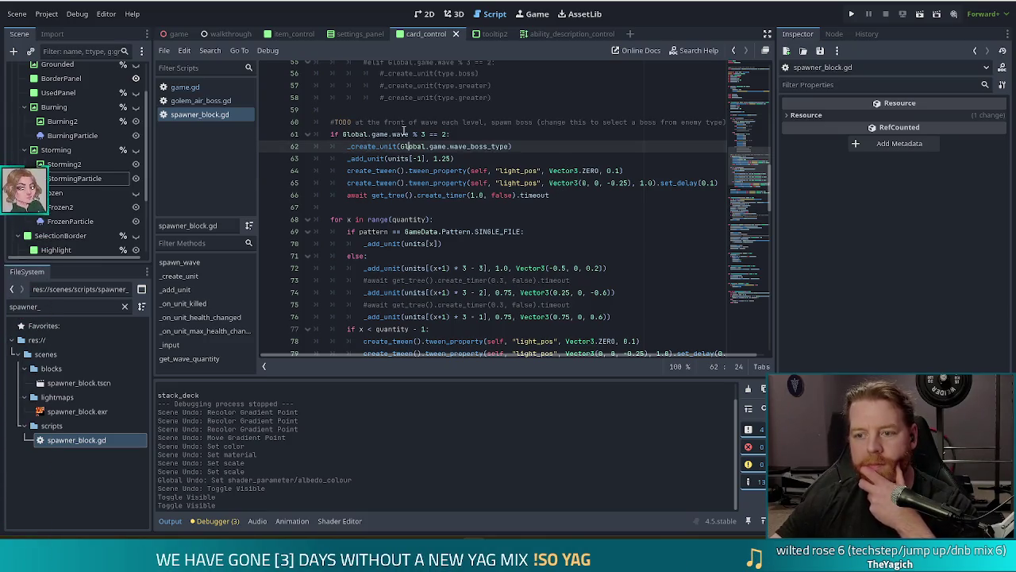
{"action": "left_click", "coordinate": [411, 170]}
{"action": "scroll", "coordinate": [416, 151], "scroll_direction": "down", "scroll_amount": 3}
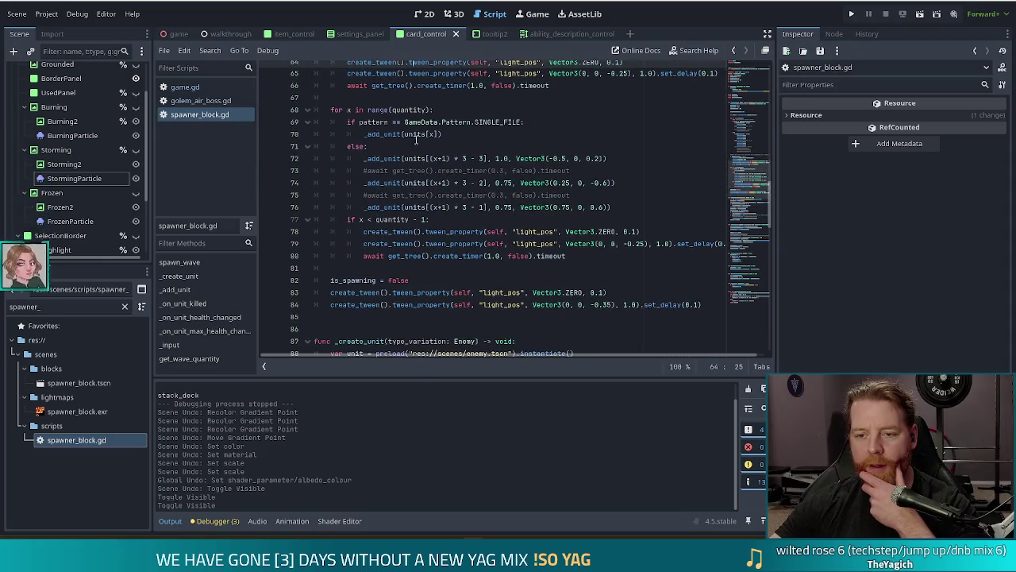
{"action": "left_click", "coordinate": [390, 171]}
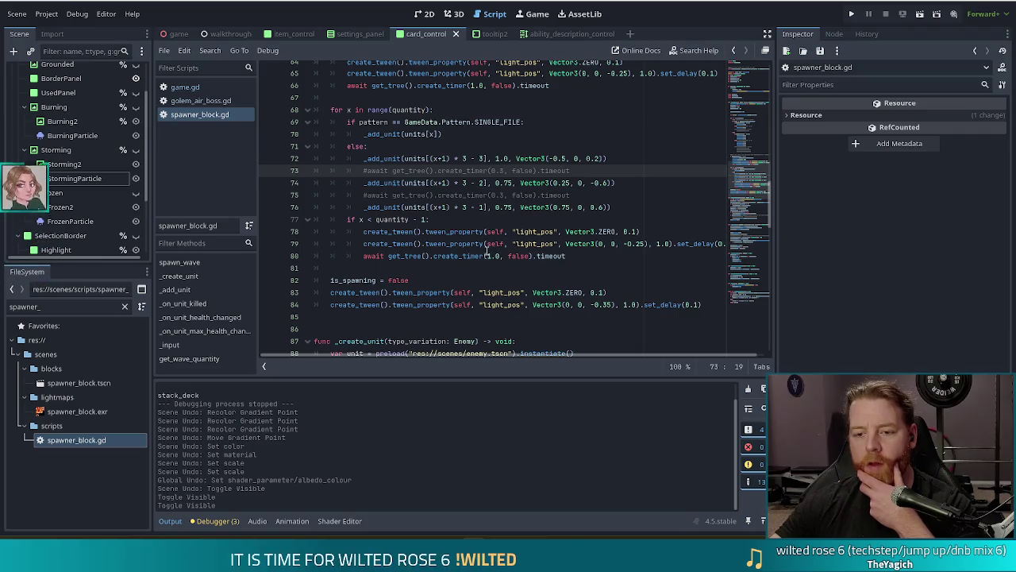
{"action": "left_click", "coordinate": [462, 255]}
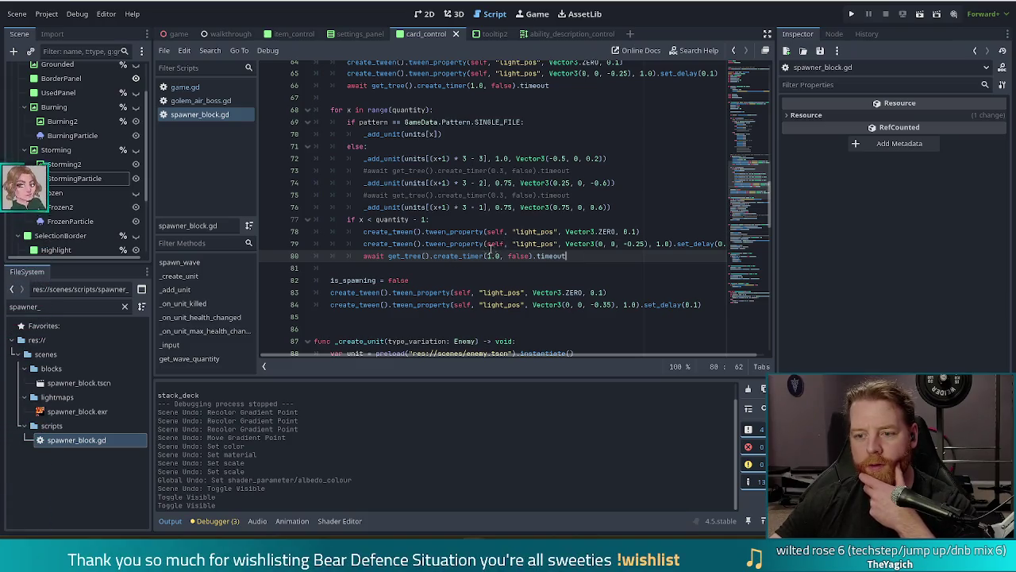
Step: Select the 1.0-second await timer statement on line 80, then bring the YouTube window over the editor
{"action": "double_click", "coordinate": [490, 256]}
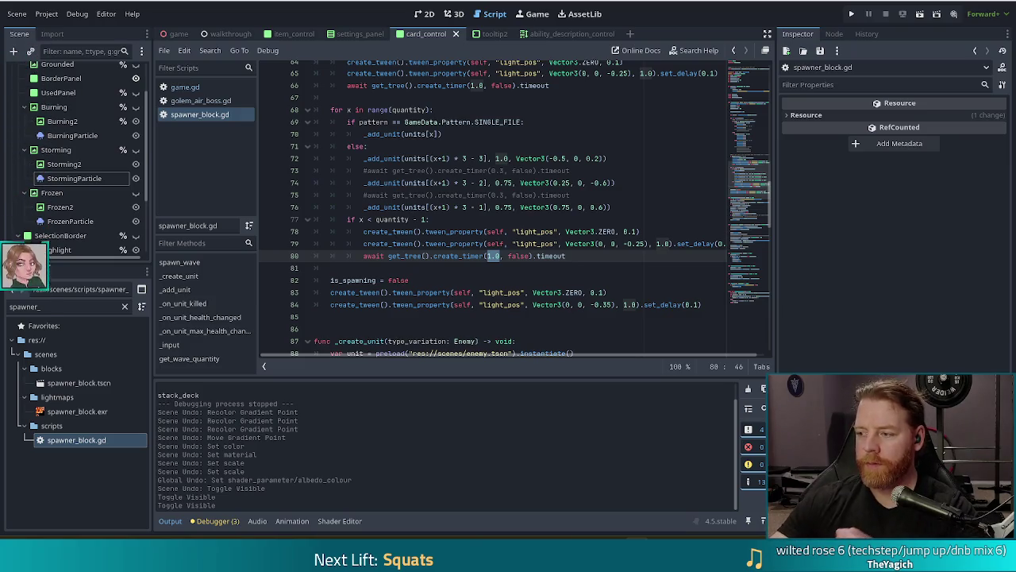
{"action": "left_click", "coordinate": [527, 256]}
{"action": "left_click", "coordinate": [593, 255]}
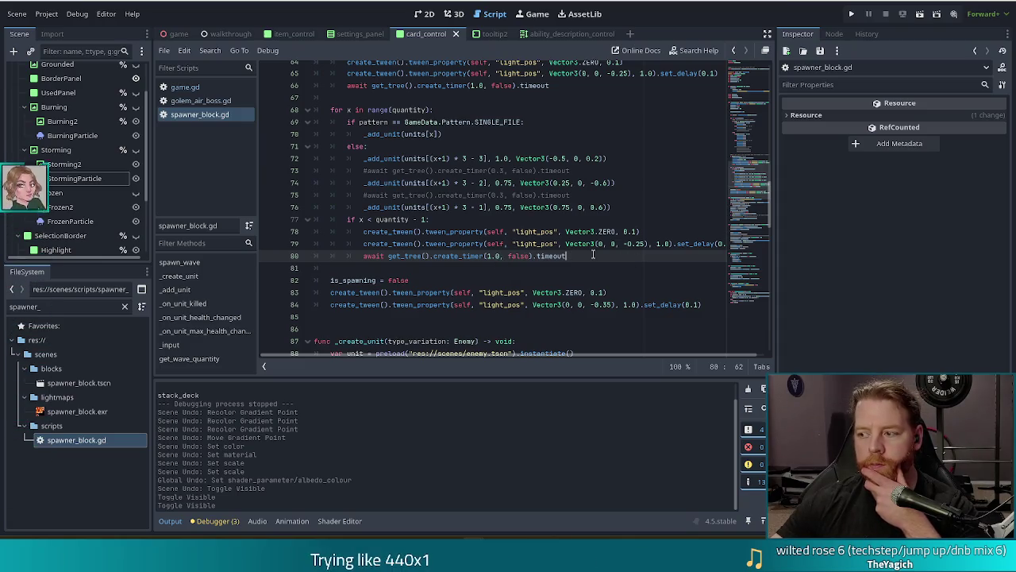
{"action": "left_click_drag", "start_coordinate": [593, 255], "coordinate": [361, 254]}
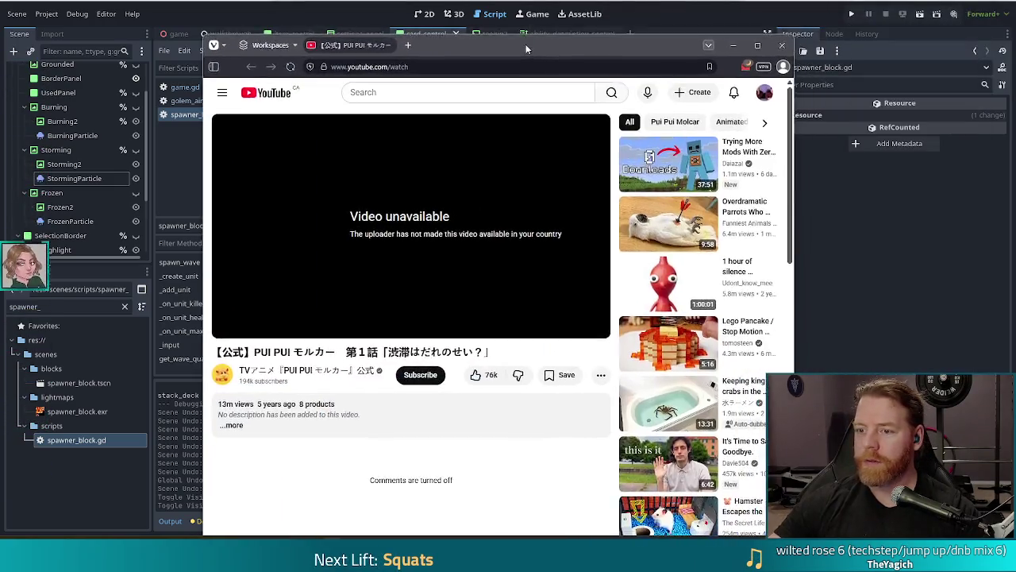
{"action": "left_click_drag", "start_coordinate": [526, 44], "coordinate": [455, 27]}
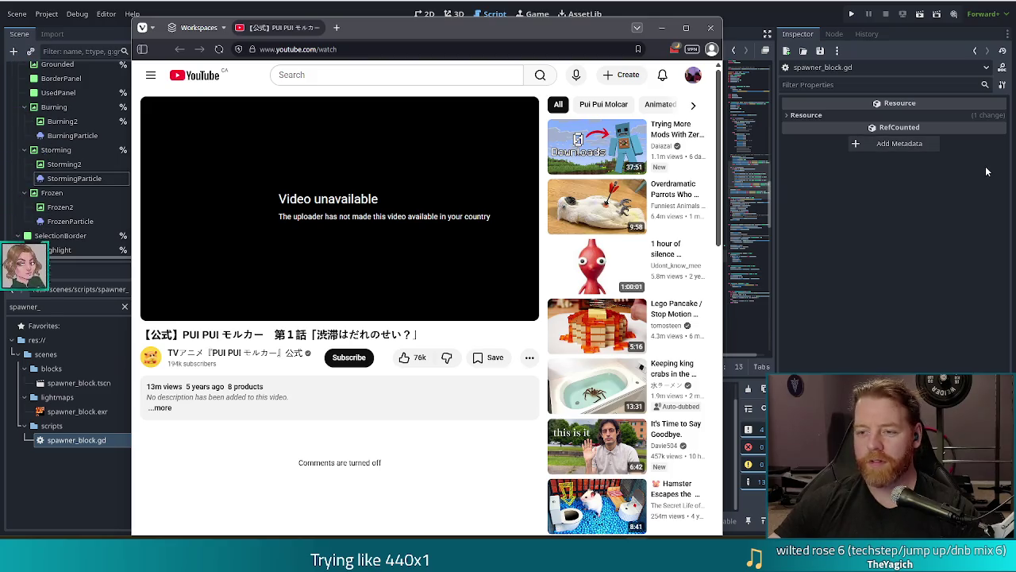
Step: Dismiss the YouTube video page and return to spawner_block.gd in Godot
{"action": "left_click", "coordinate": [494, 14]}
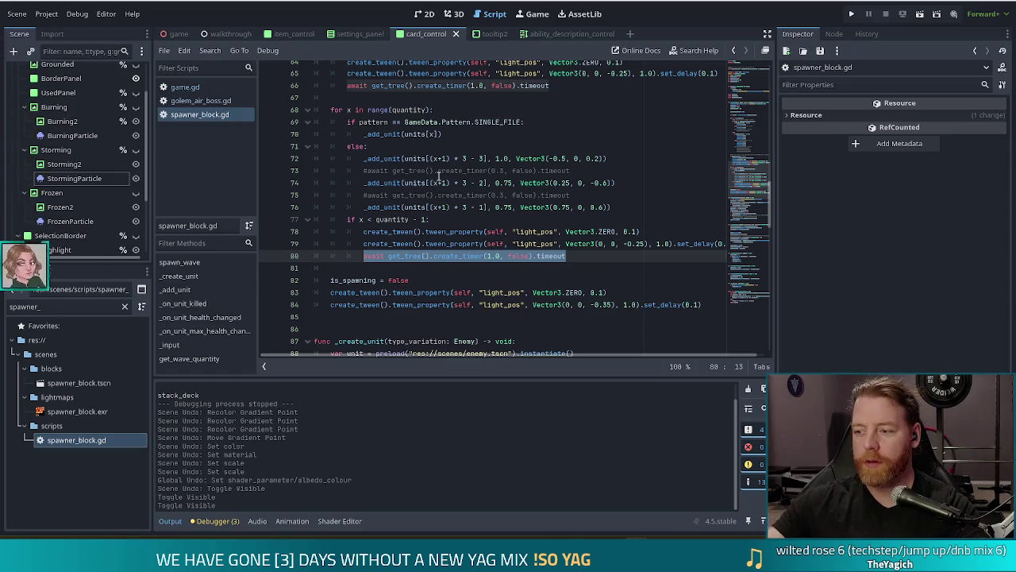
{"action": "scroll", "coordinate": [514, 187], "scroll_direction": "up", "scroll_amount": 3}
{"action": "left_click", "coordinate": [530, 187]}
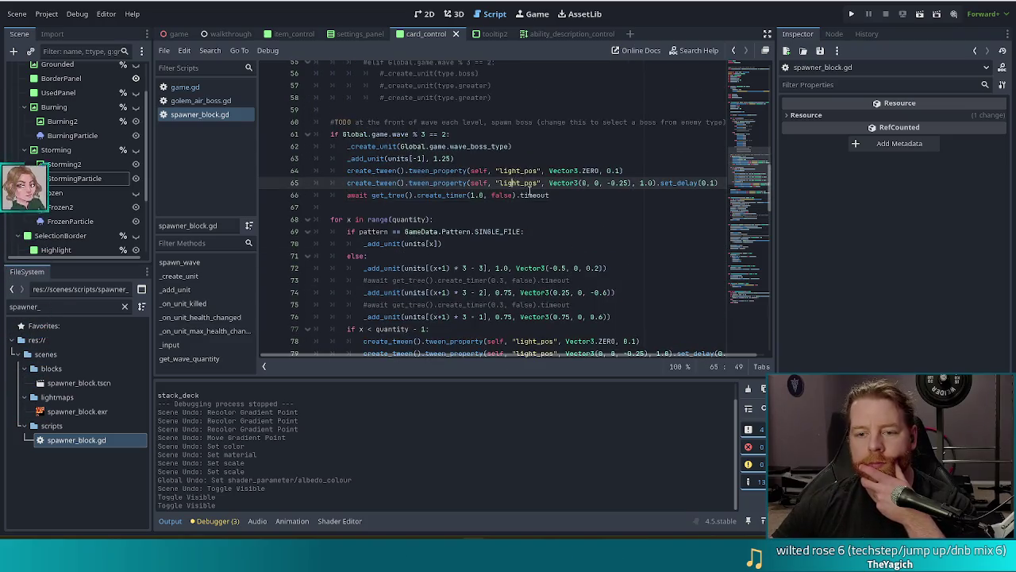
{"action": "scroll", "coordinate": [533, 172], "scroll_direction": "up", "scroll_amount": 3}
{"action": "scroll", "coordinate": [533, 172], "scroll_direction": "up", "scroll_amount": 4}
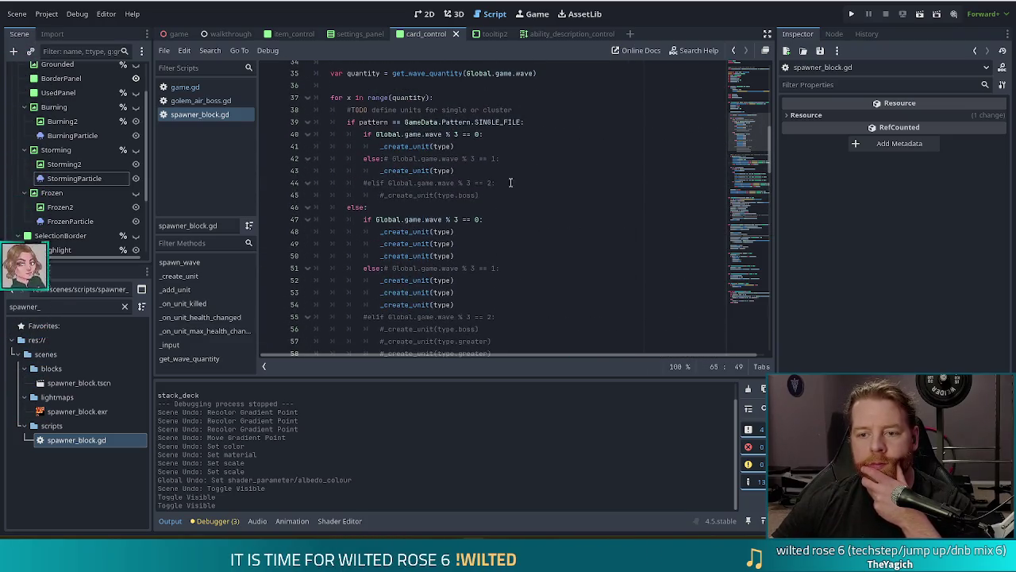
{"action": "left_click", "coordinate": [449, 195]}
{"action": "scroll", "coordinate": [524, 199], "scroll_direction": "up", "scroll_amount": 5}
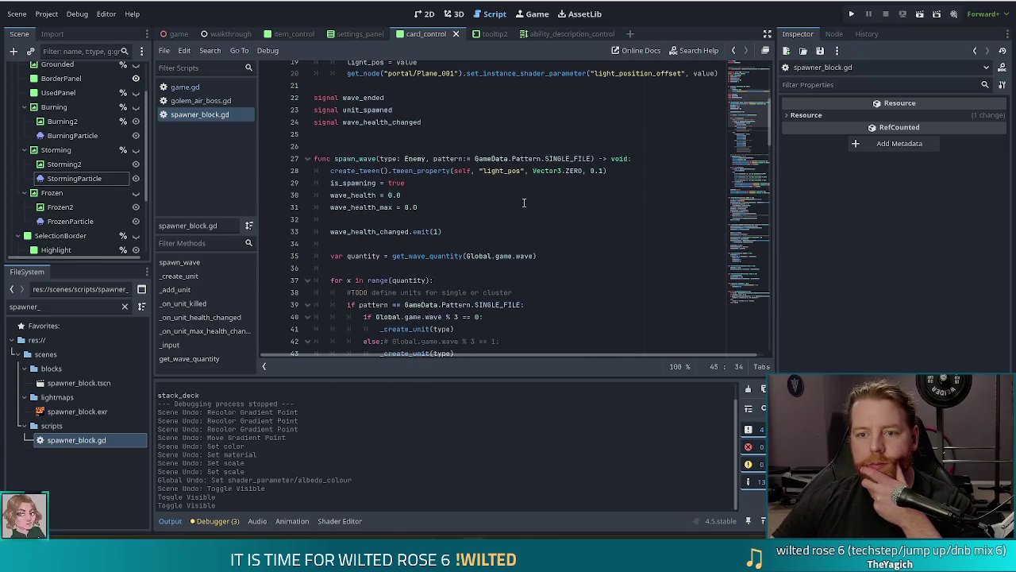
{"action": "scroll", "coordinate": [524, 194], "scroll_direction": "down", "scroll_amount": 8}
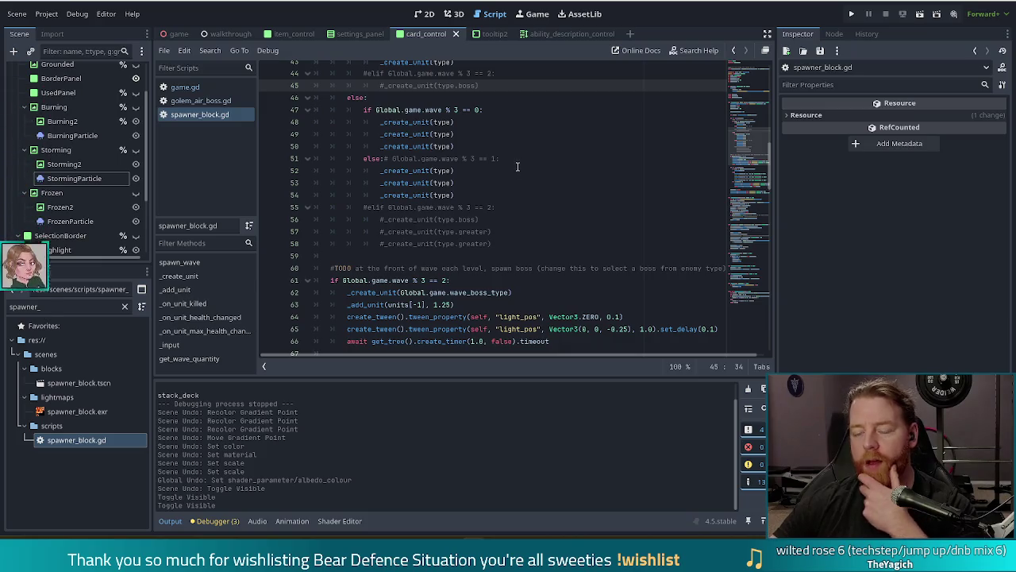
{"action": "scroll", "coordinate": [549, 174], "scroll_direction": "down", "scroll_amount": 5}
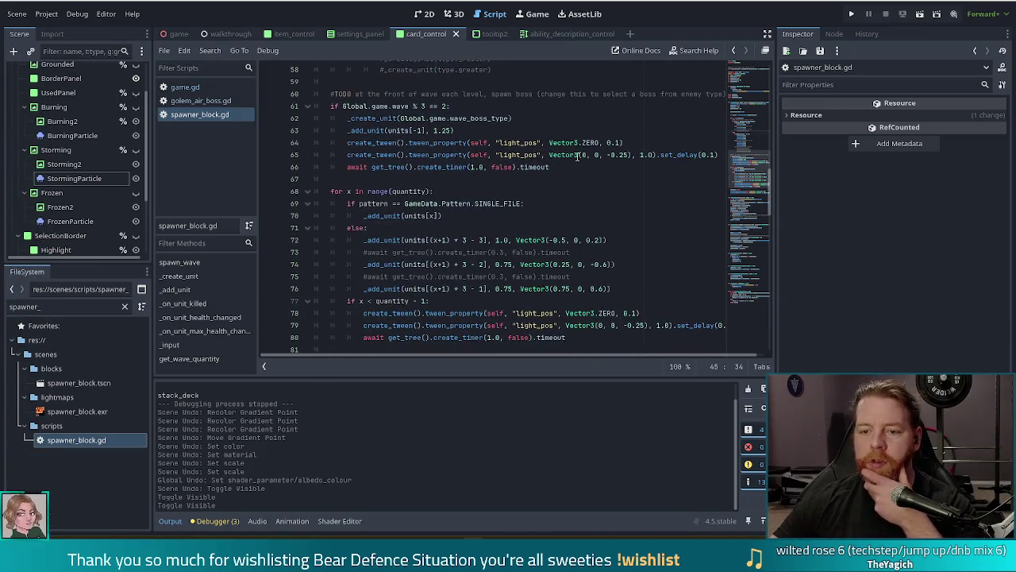
{"action": "left_click", "coordinate": [503, 141]}
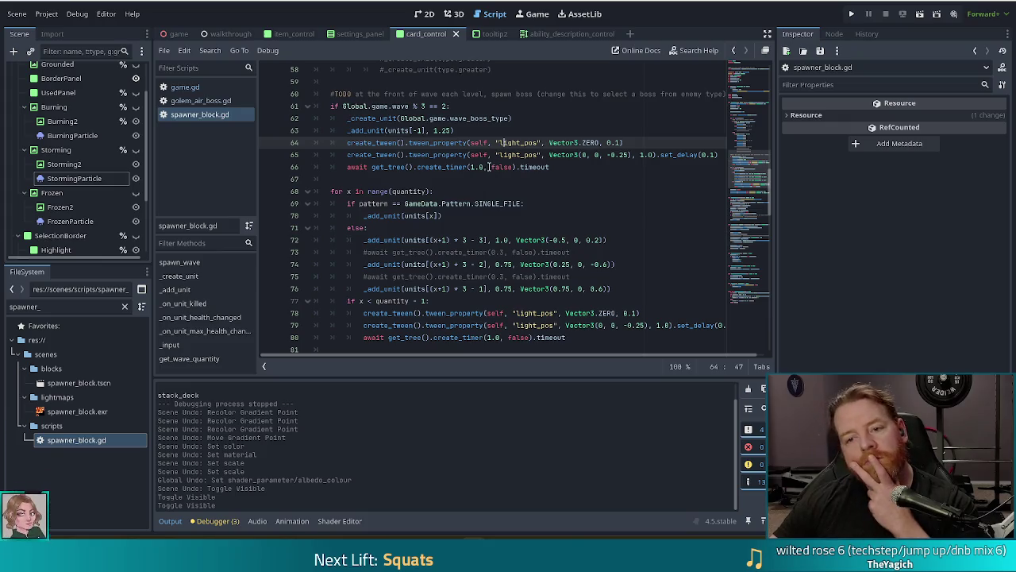
{"action": "left_click", "coordinate": [469, 155]}
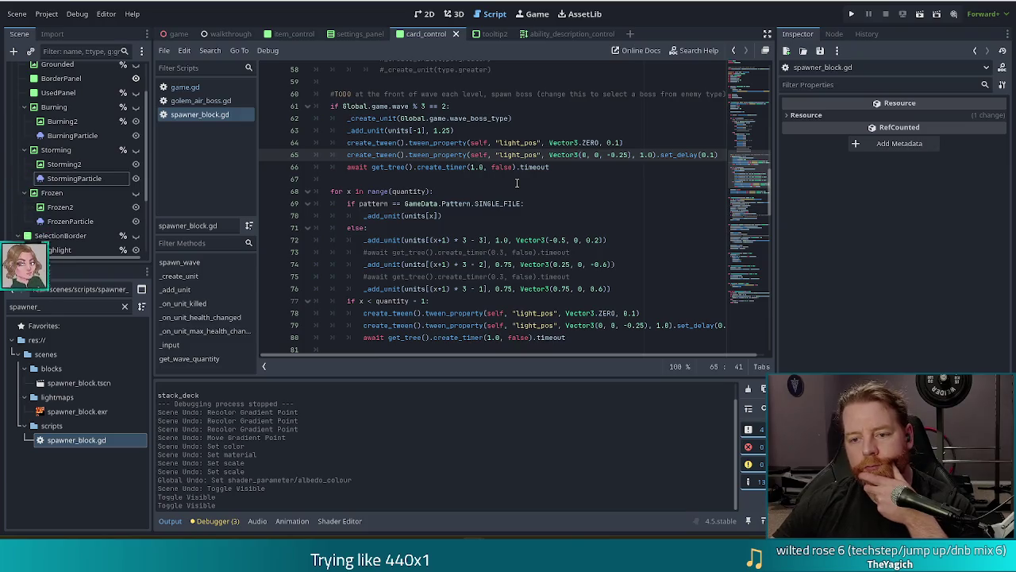
{"action": "scroll", "coordinate": [514, 183], "scroll_direction": "up", "scroll_amount": 1}
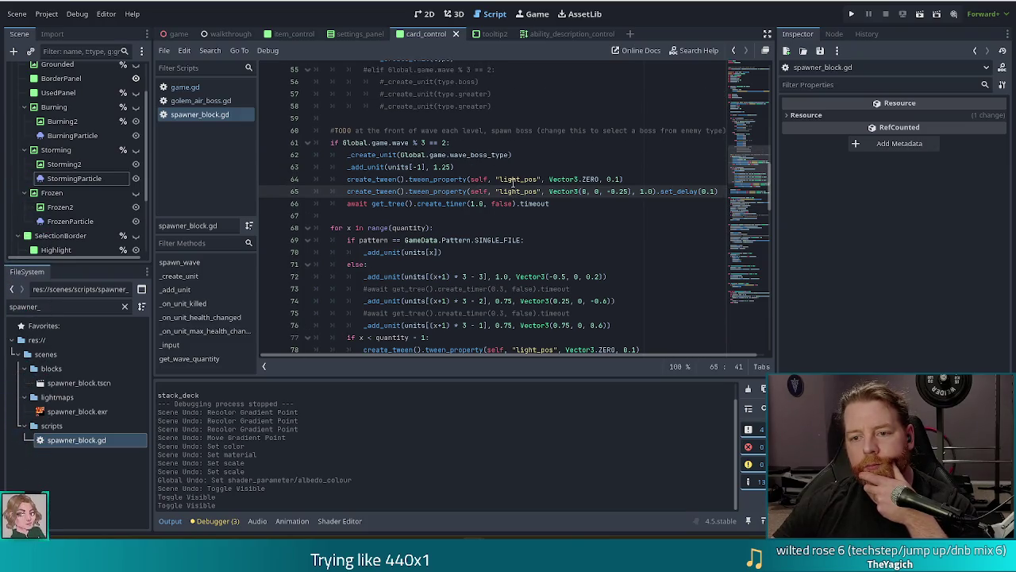
{"action": "scroll", "coordinate": [512, 182], "scroll_direction": "up", "scroll_amount": 3}
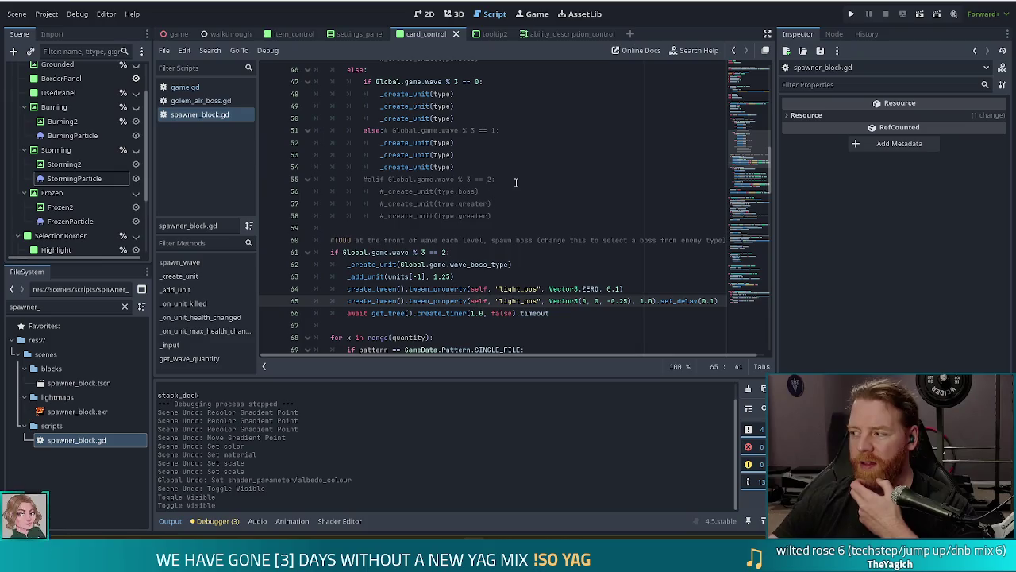
{"action": "scroll", "coordinate": [516, 184], "scroll_direction": "down", "scroll_amount": 5}
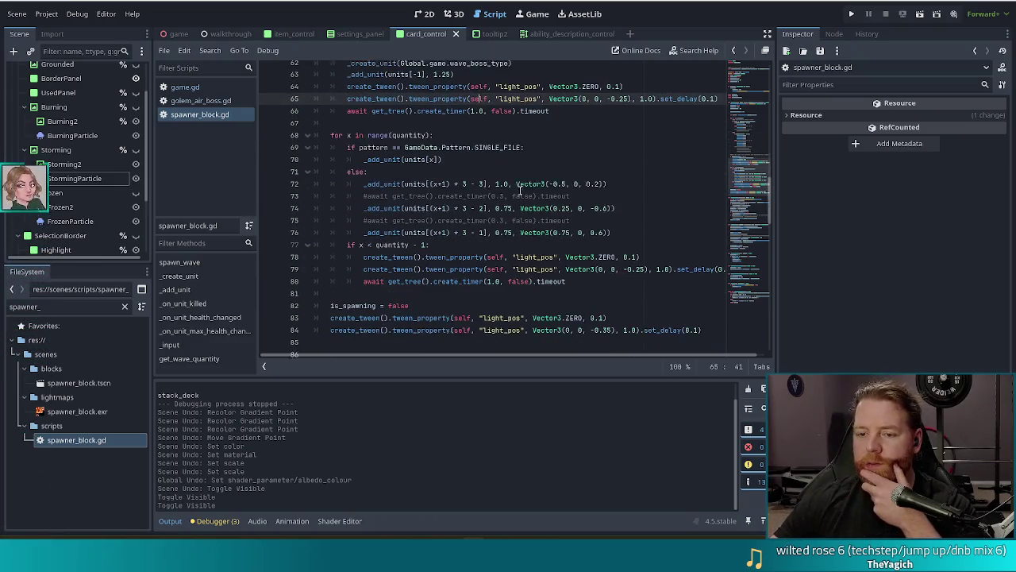
{"action": "scroll", "coordinate": [520, 191], "scroll_direction": "down", "scroll_amount": 2}
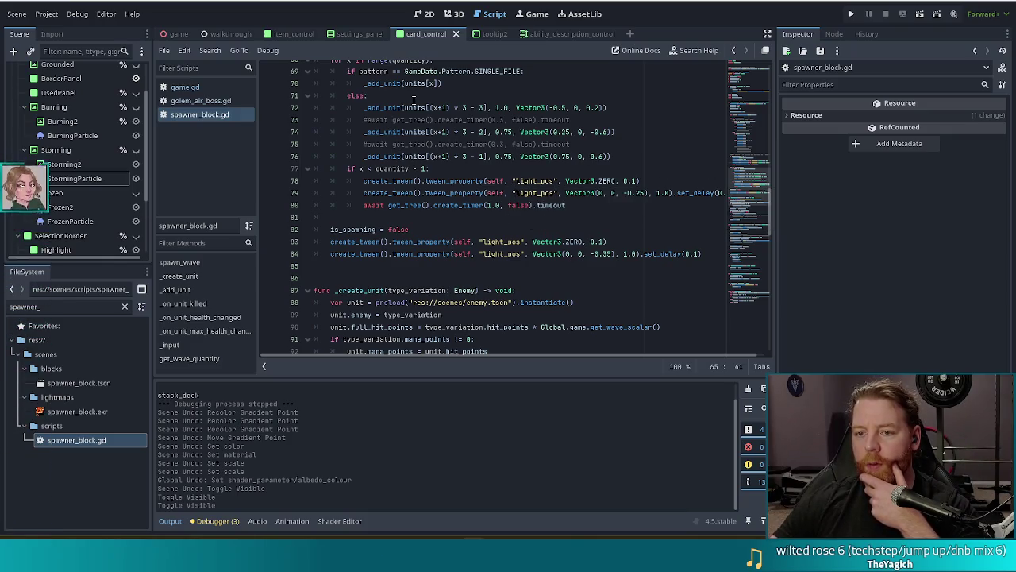
{"action": "scroll", "coordinate": [413, 101], "scroll_direction": "up", "scroll_amount": 2}
{"action": "mouse_move", "coordinate": [405, 143]}
{"action": "left_mouse_down"}
{"action": "mouse_move", "coordinate": [444, 162]}
{"action": "mouse_move", "coordinate": [478, 238]}
{"action": "left_mouse_up"}
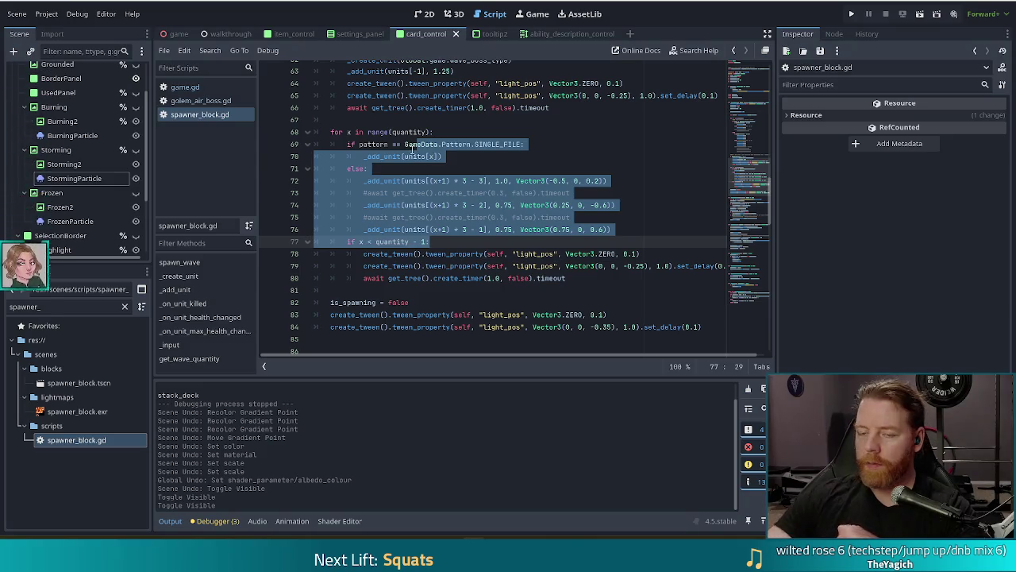
Step: Check the cluster add_unit line 73, line 77 and the is_spawning reset at the loop's end
{"action": "left_click", "coordinate": [502, 238]}
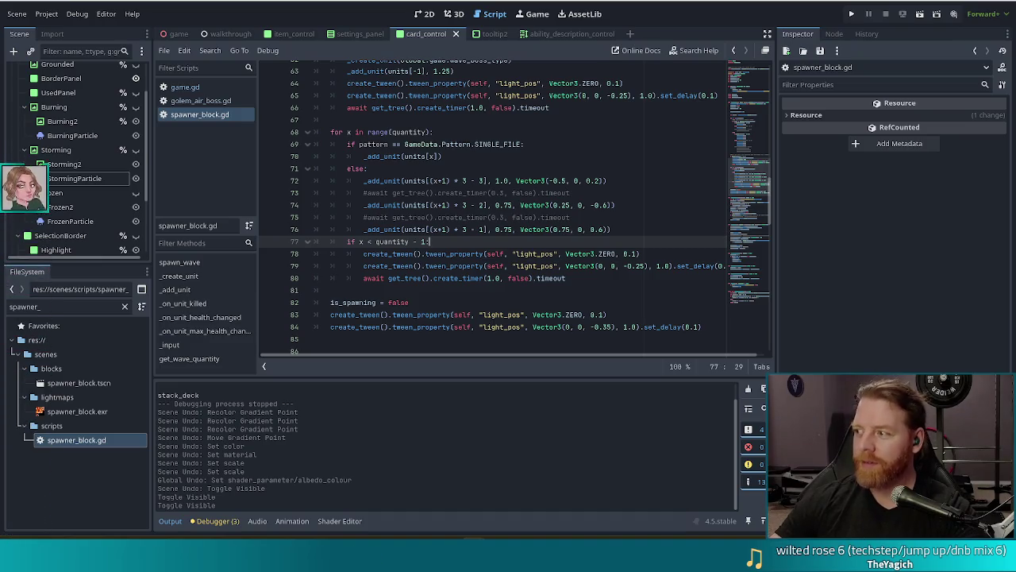
{"action": "right_click", "coordinate": [464, 302]}
{"action": "key", "text": "Escape"}
{"action": "left_click", "coordinate": [447, 193]}
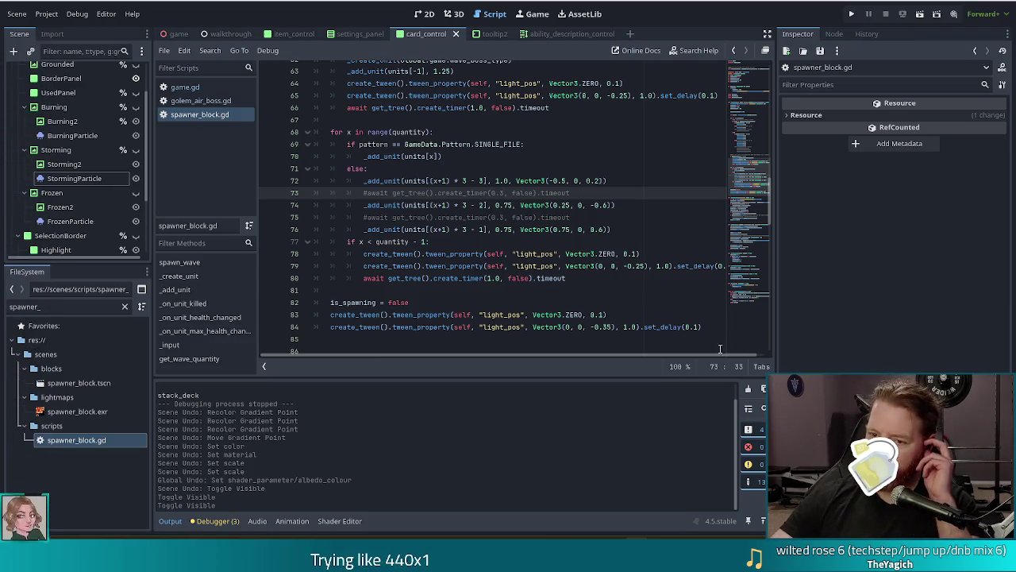
{"action": "left_click", "coordinate": [493, 242]}
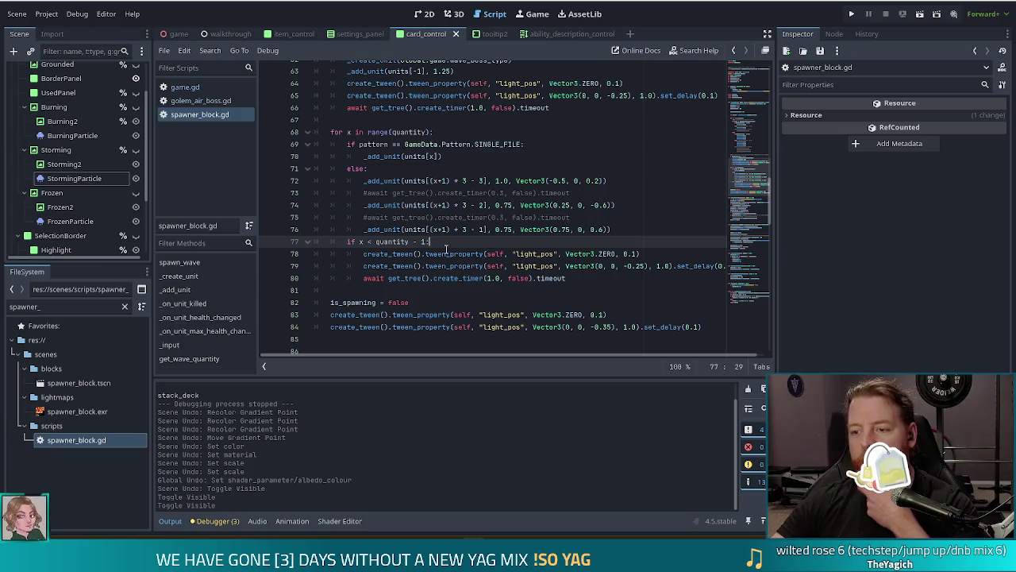
{"action": "left_click", "coordinate": [421, 302]}
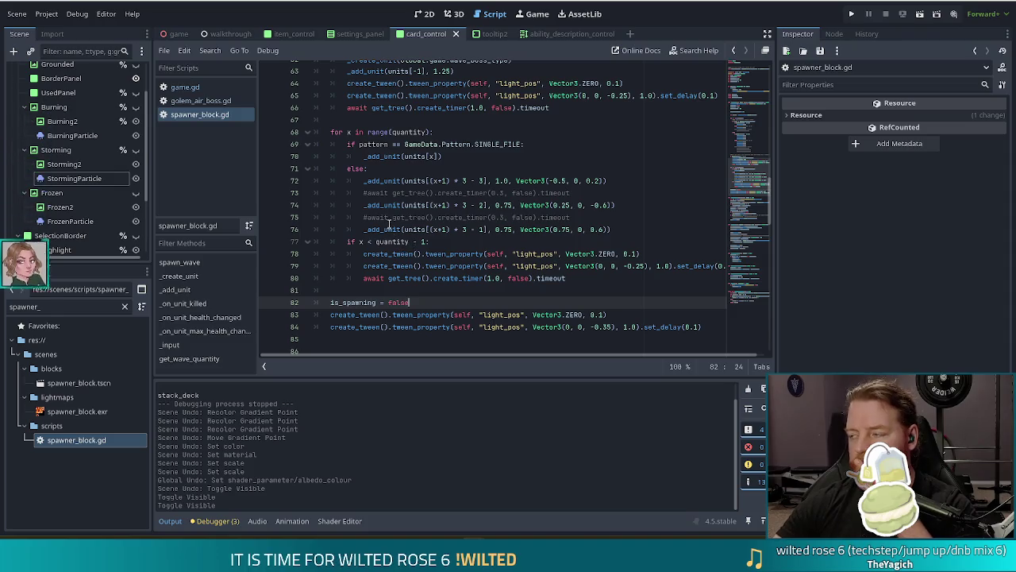
{"action": "scroll", "coordinate": [461, 209], "scroll_direction": "up", "scroll_amount": 10}
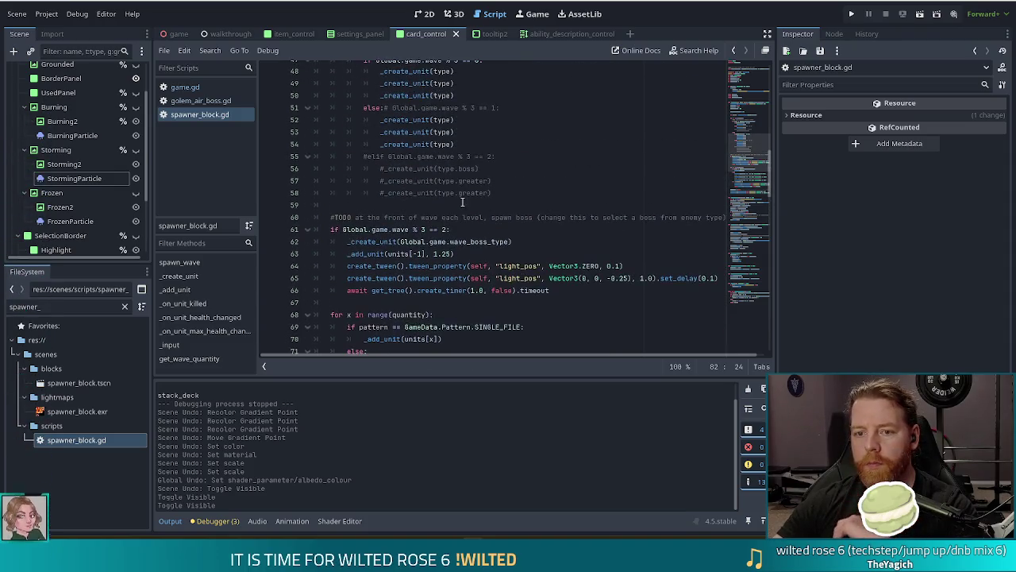
Step: Add 'var spawn_cooldown:= 1.0' below the is_spawning declaration and save spawner_block.gd
{"action": "scroll", "coordinate": [466, 199], "scroll_direction": "up", "scroll_amount": 4}
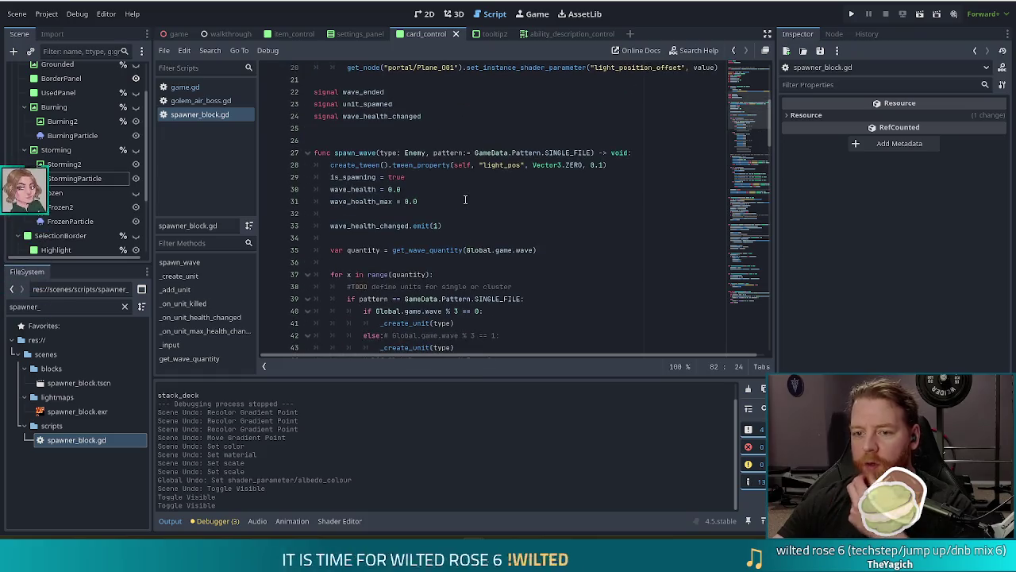
{"action": "left_click", "coordinate": [466, 116]}
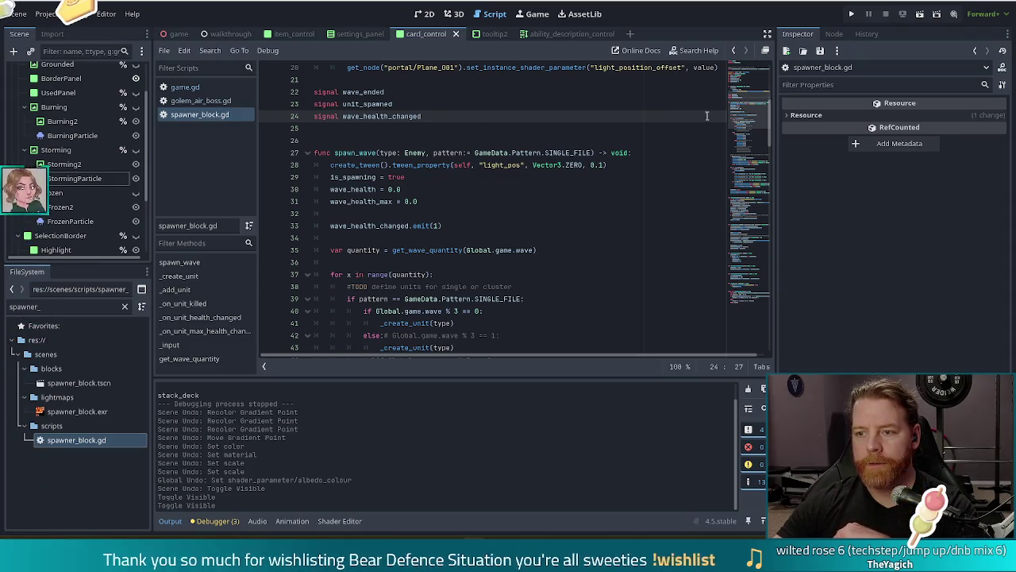
{"action": "scroll", "coordinate": [730, 107], "scroll_direction": "up", "scroll_amount": 5}
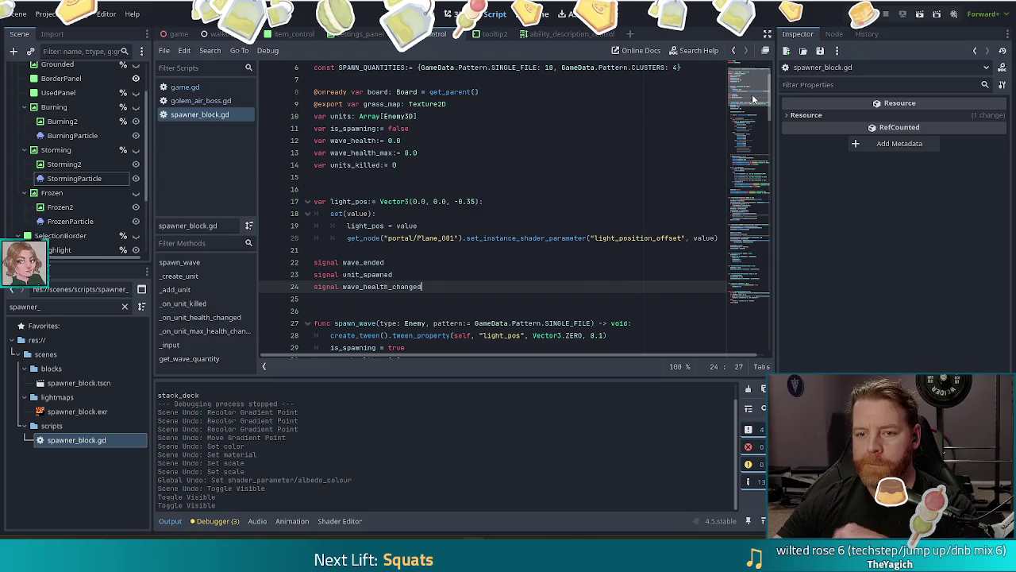
{"action": "left_click", "coordinate": [434, 129]}
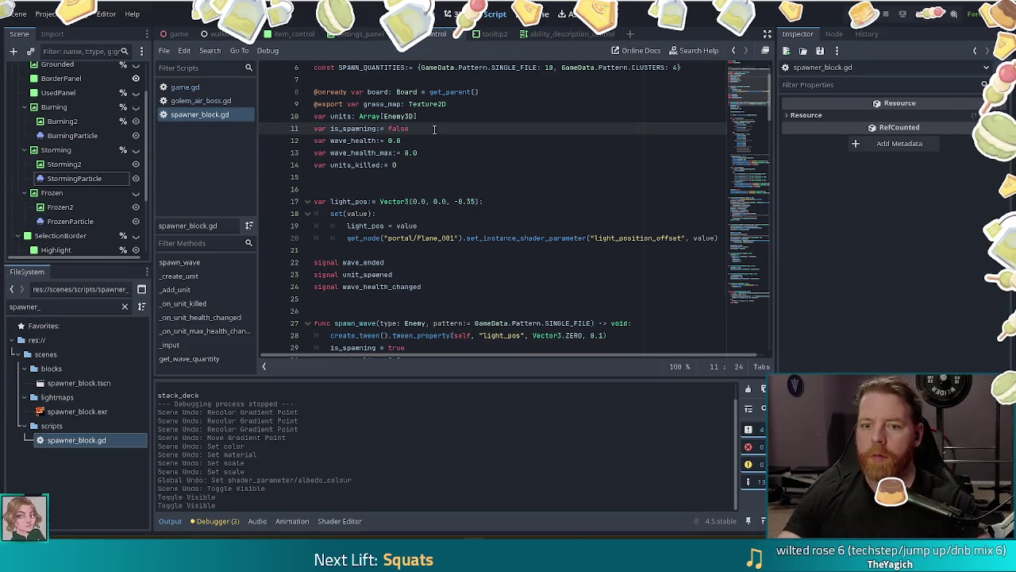
{"action": "key", "text": "Return"}
{"action": "type", "text": "var s"}
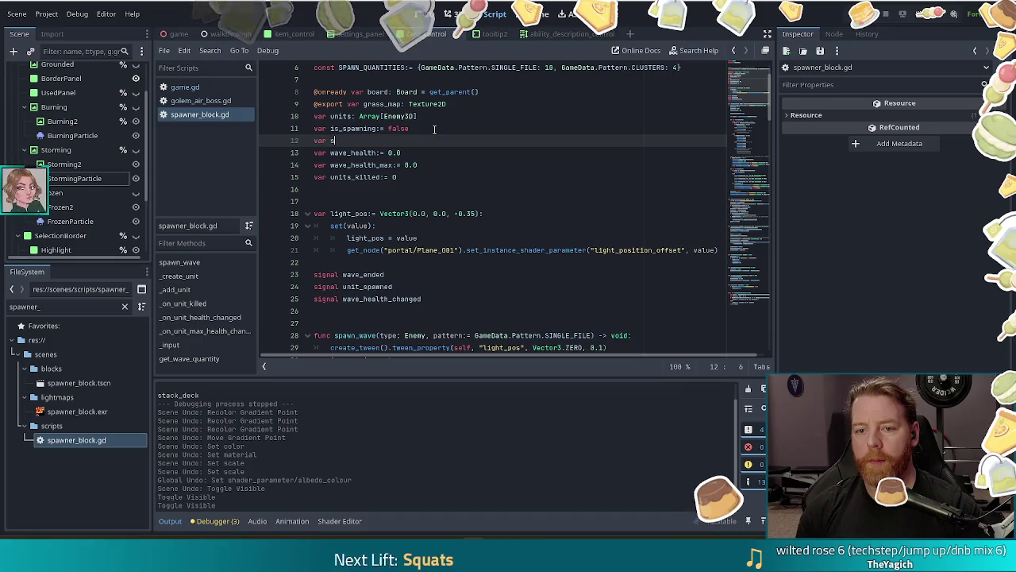
{"action": "type", "text": "pawn_cooldown"}
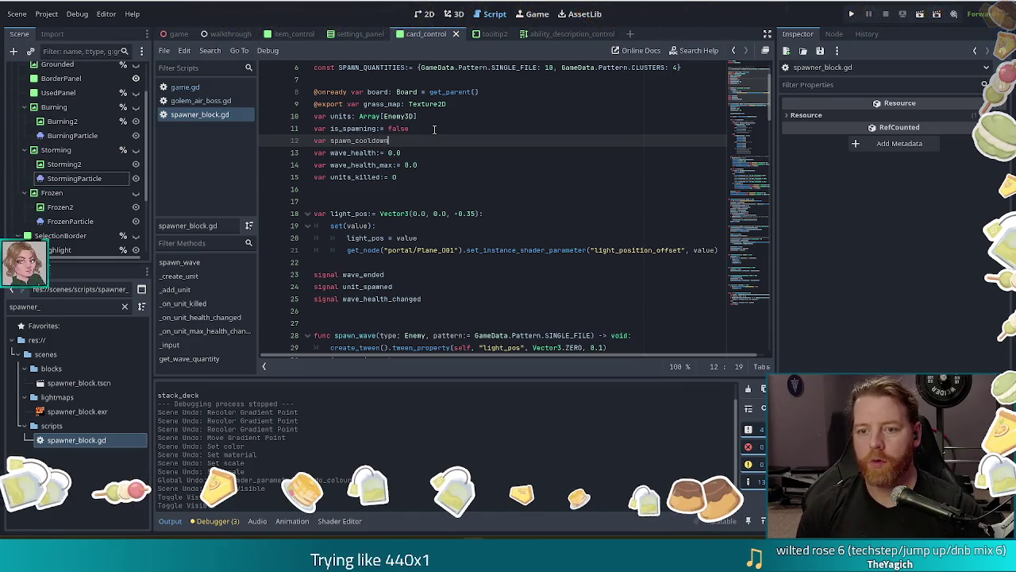
{"action": "type", "text": ":= 1.0"}
{"action": "key", "text": "ctrl+s"}
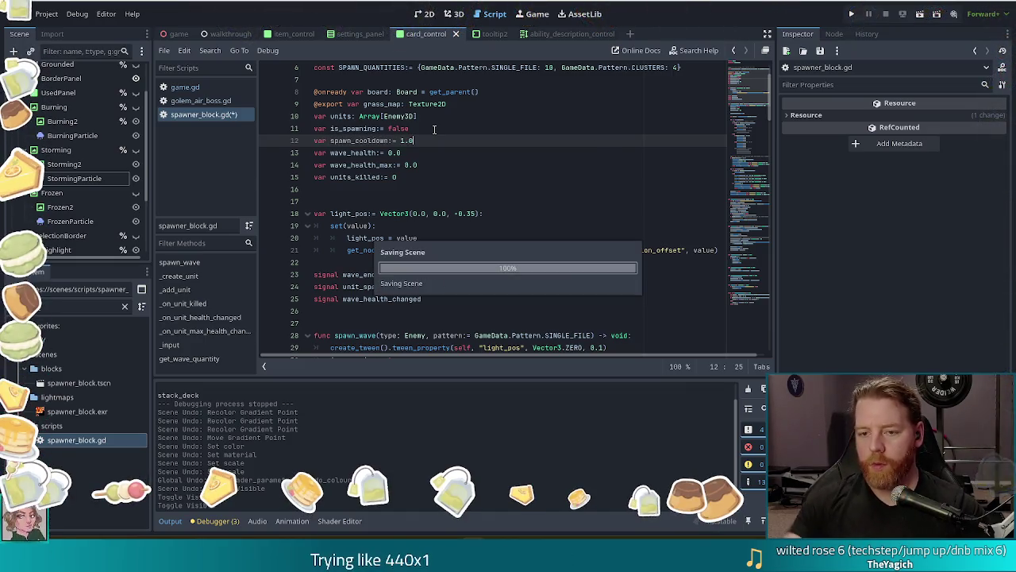
{"action": "key", "text": "shift+Up"}
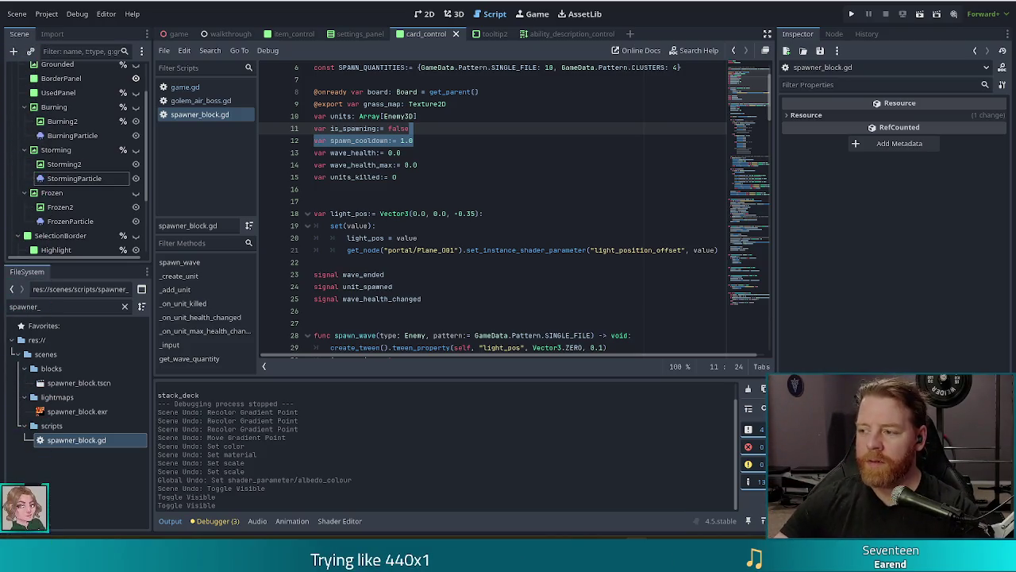
{"action": "left_click", "coordinate": [426, 138]}
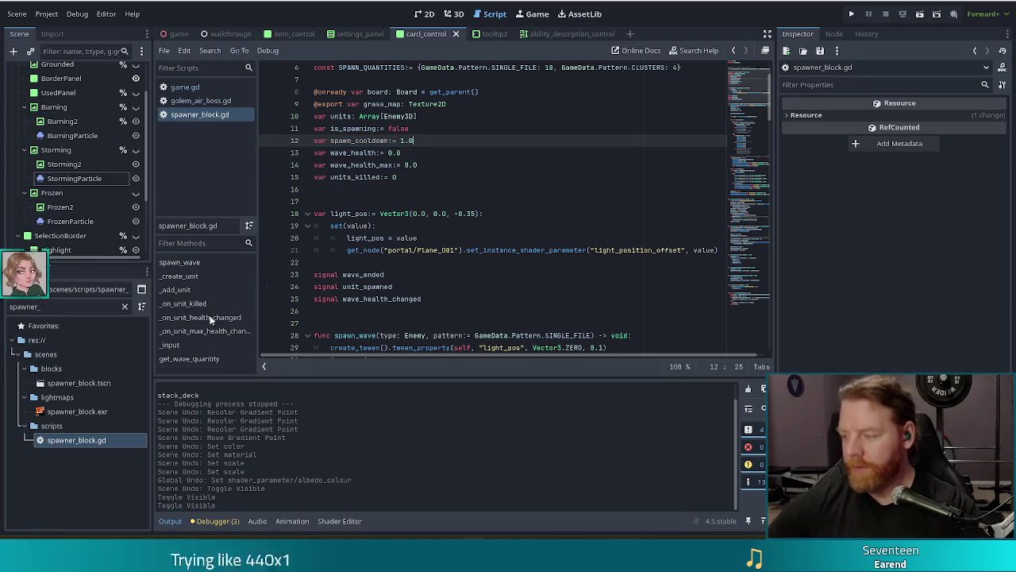